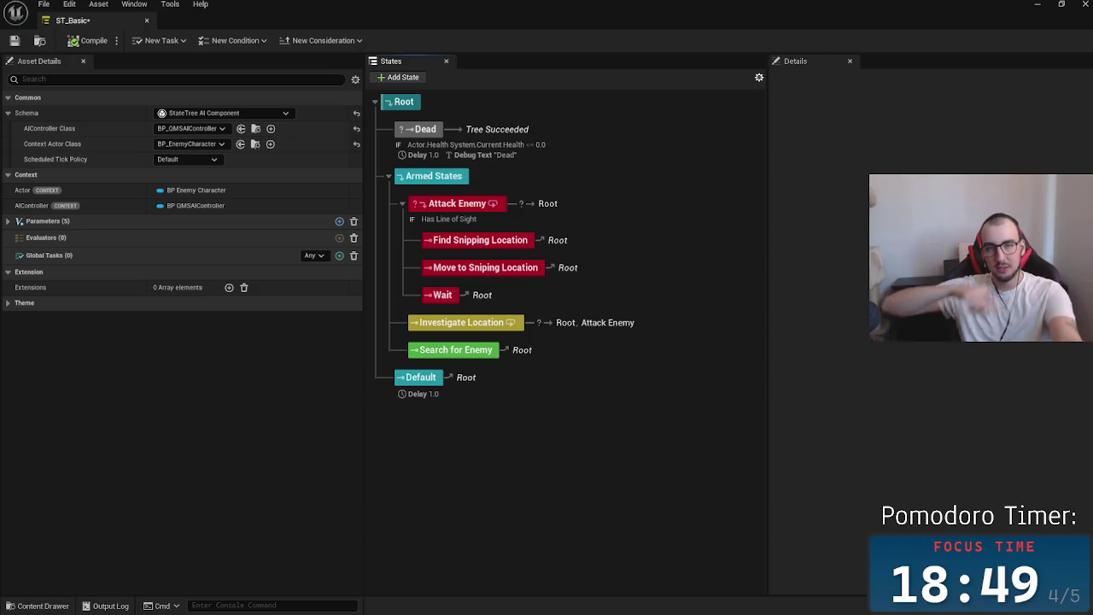
# Minimize the ST_Basic StateTree editor to reveal the Level0 map in the level editor
pyautogui.click(1035, 5)
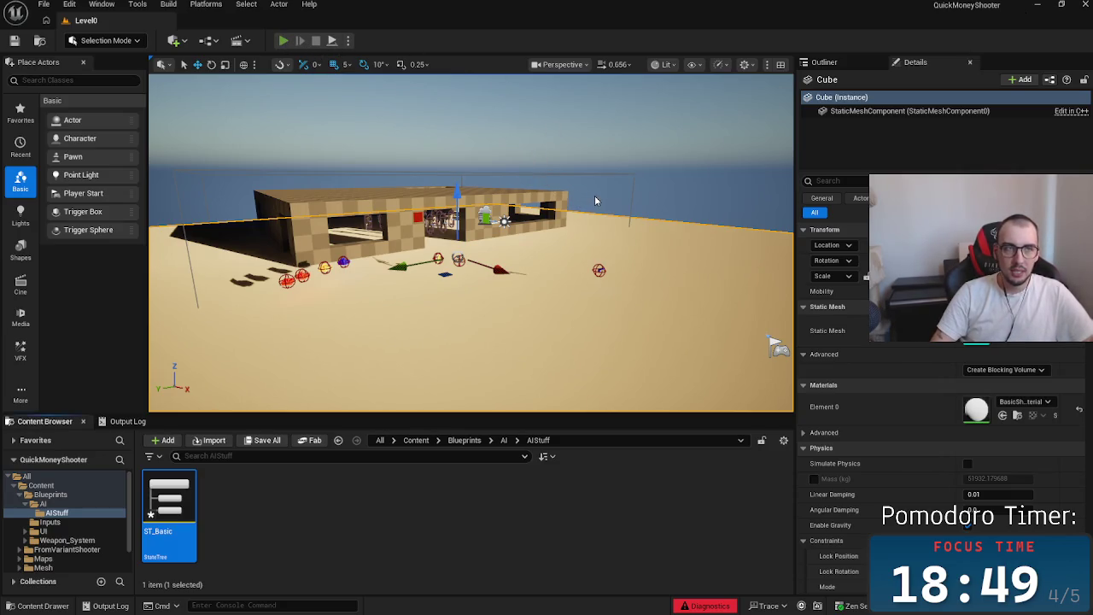
pyautogui.hotkey('alt', 'p')
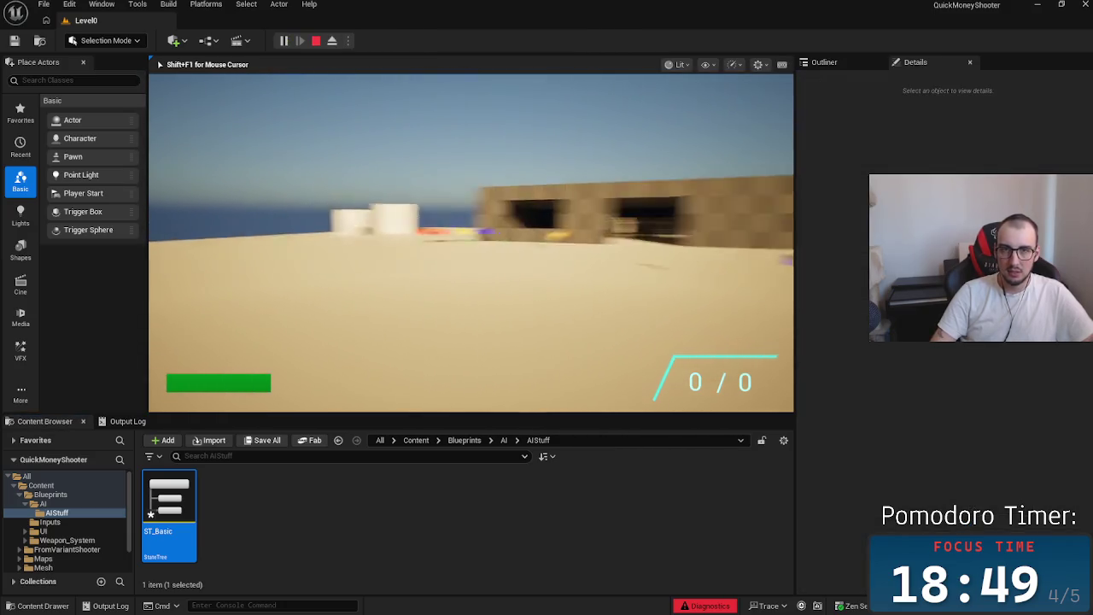
pyautogui.press('w')
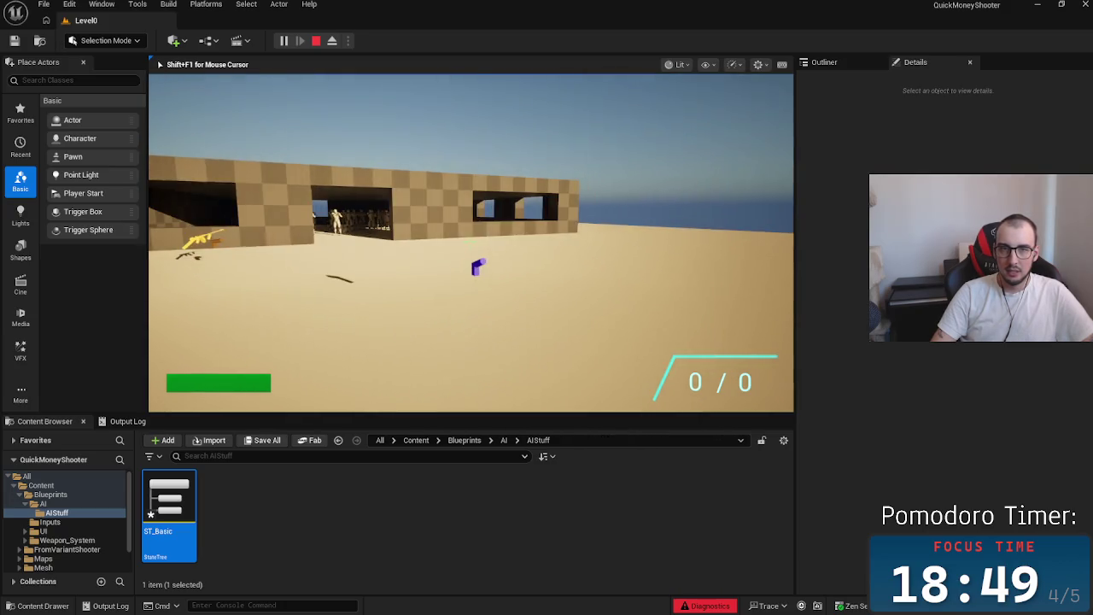
pyautogui.press('w')
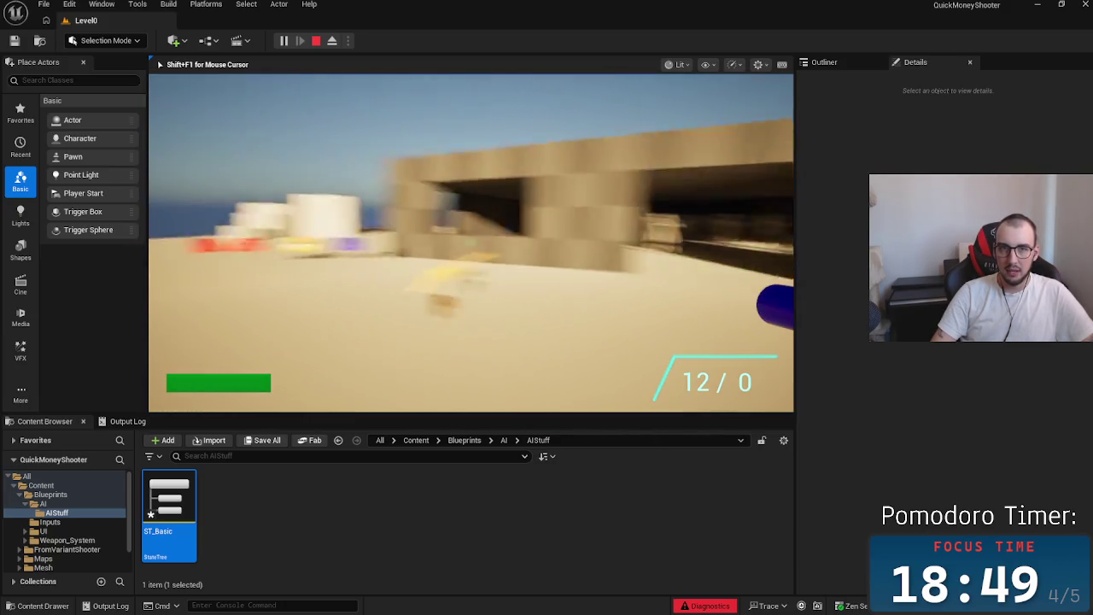
pyautogui.press('w')
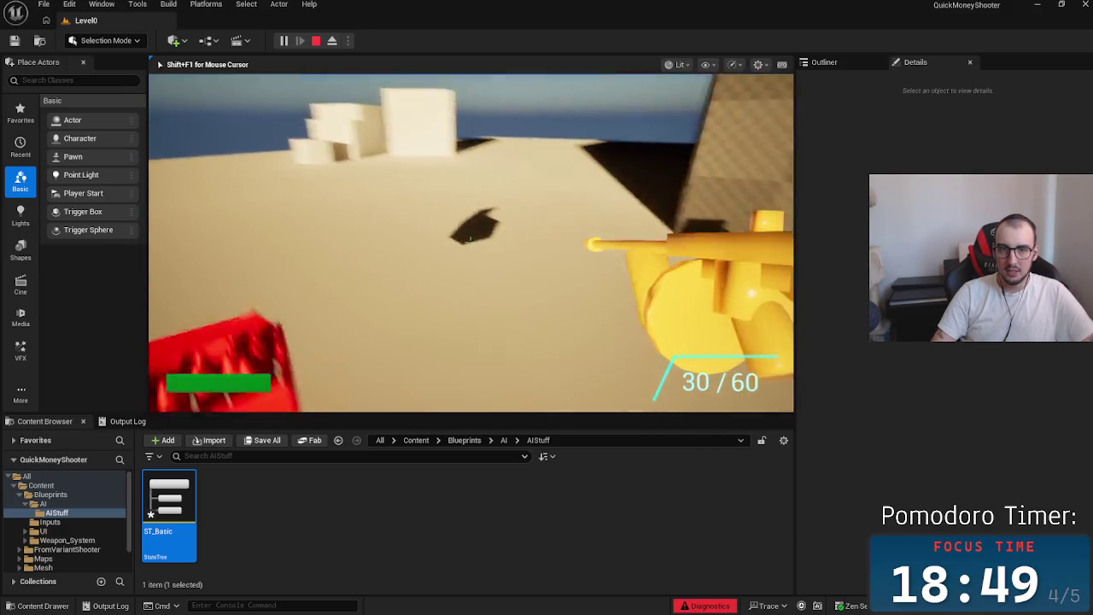
pyautogui.press('w')
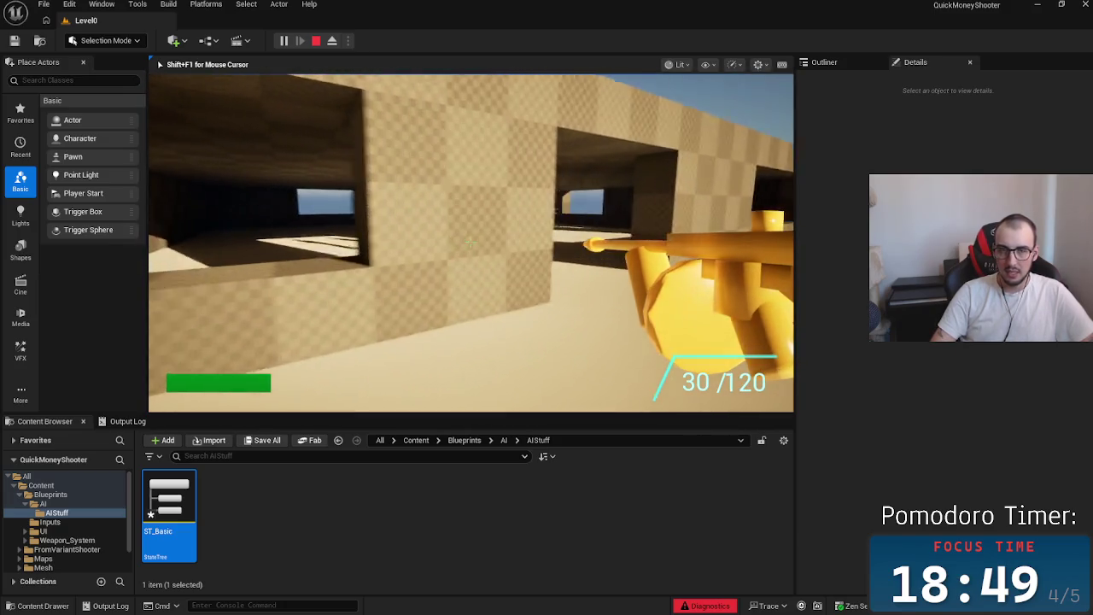
pyautogui.press('w')
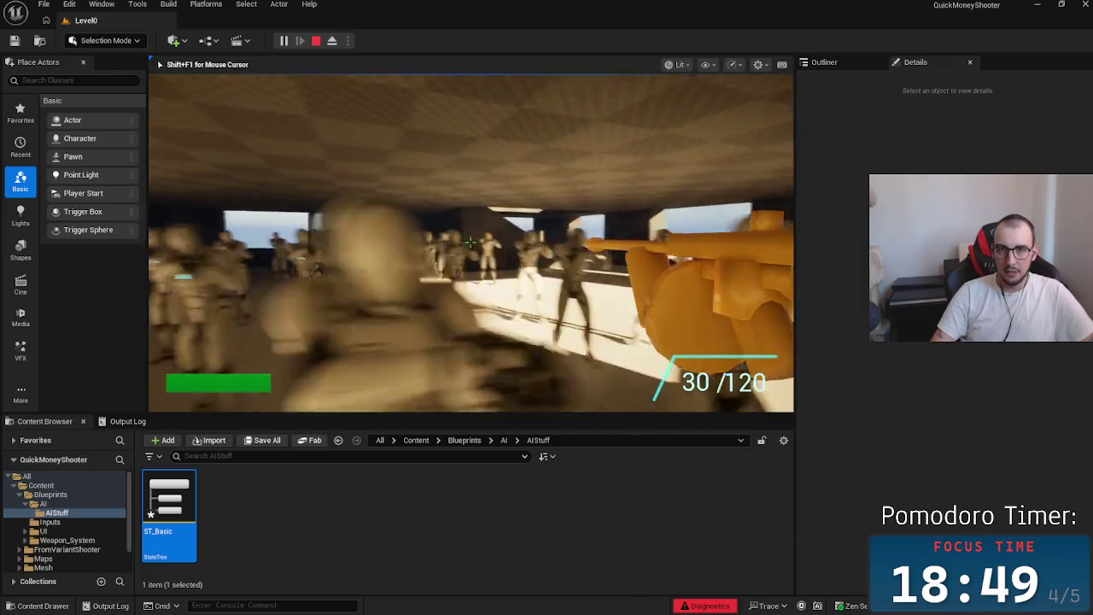
pyautogui.press('s')
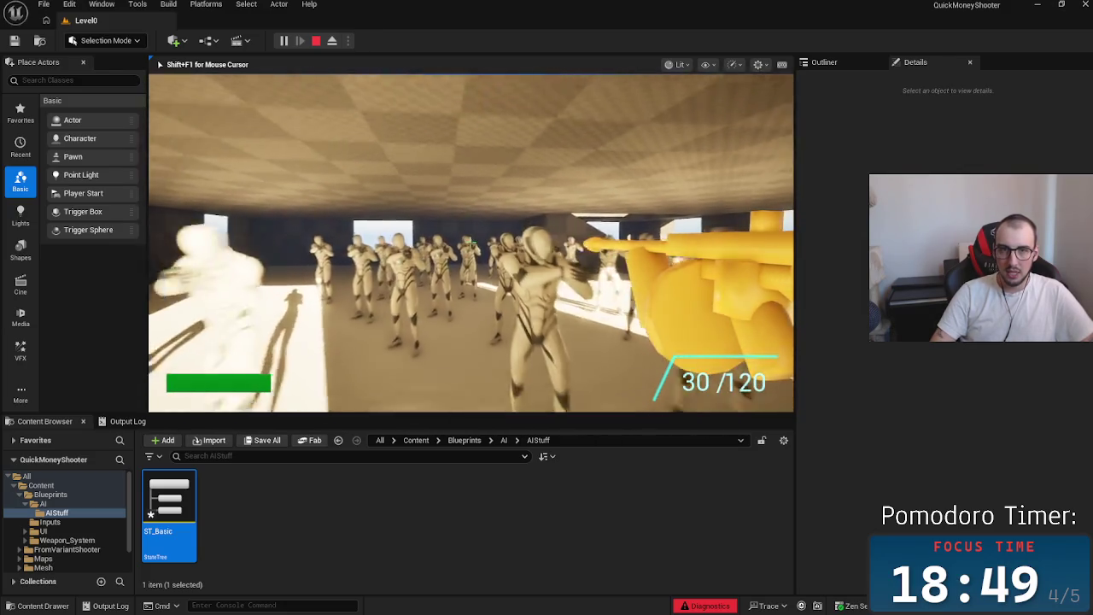
pyautogui.press('s')
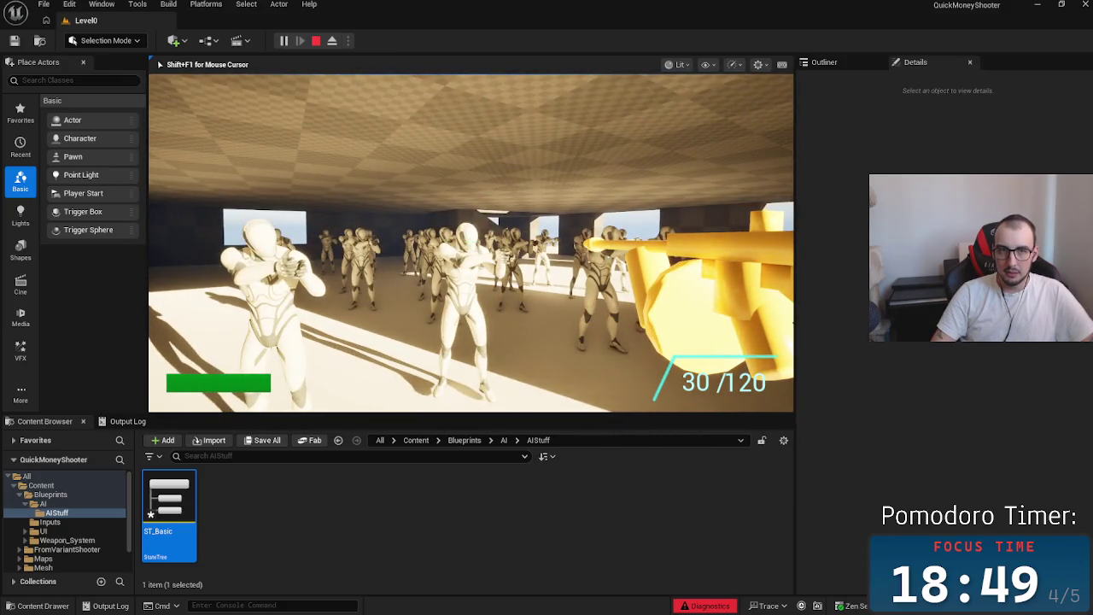
pyautogui.moveTo(470, 244)
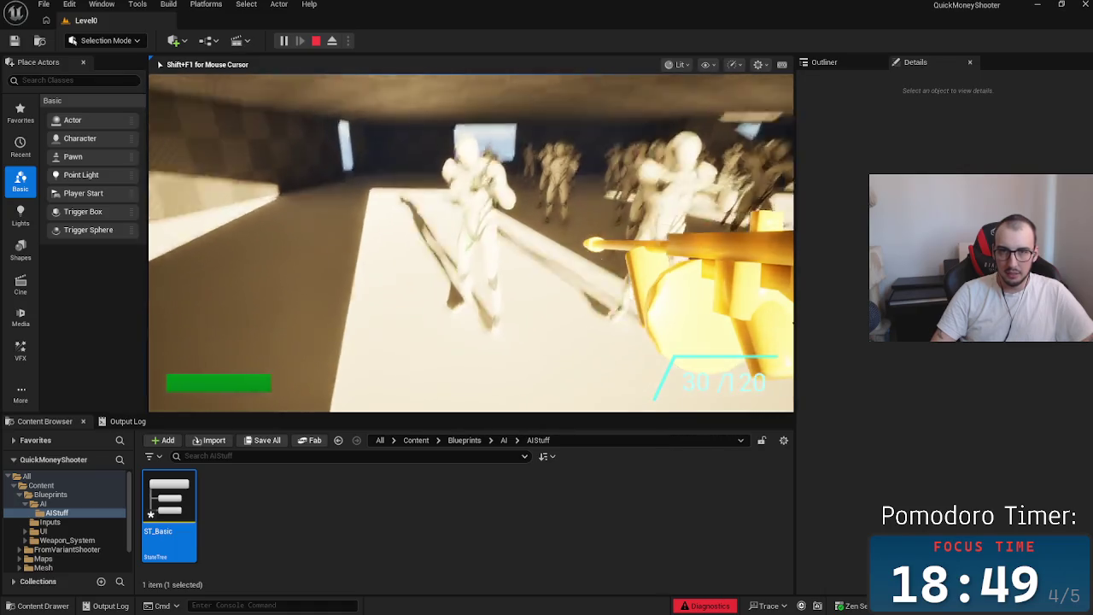
pyautogui.press('s')
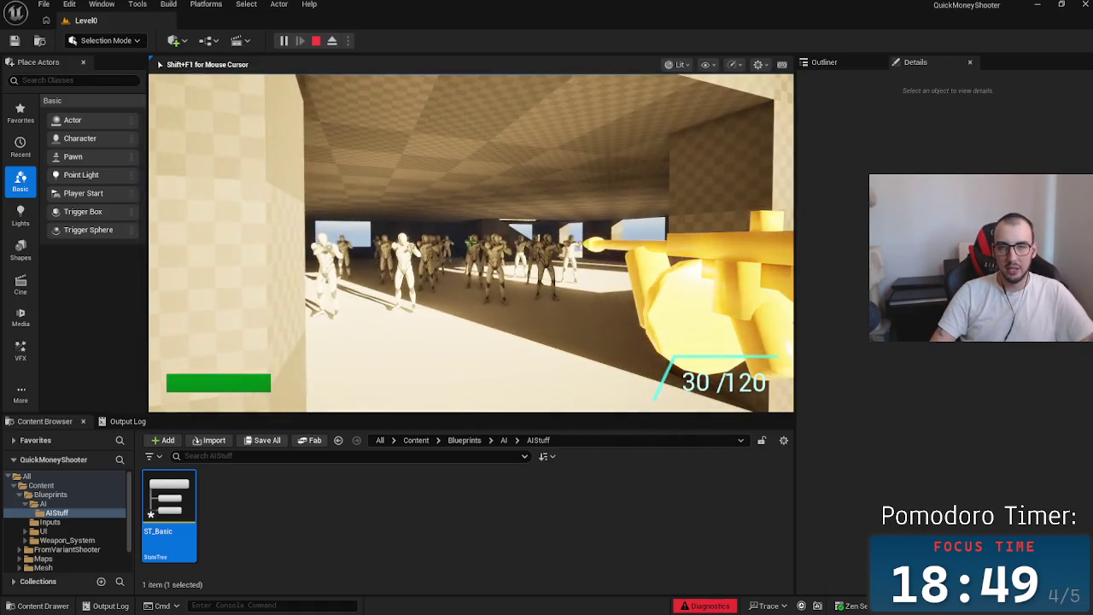
pyautogui.press('w')
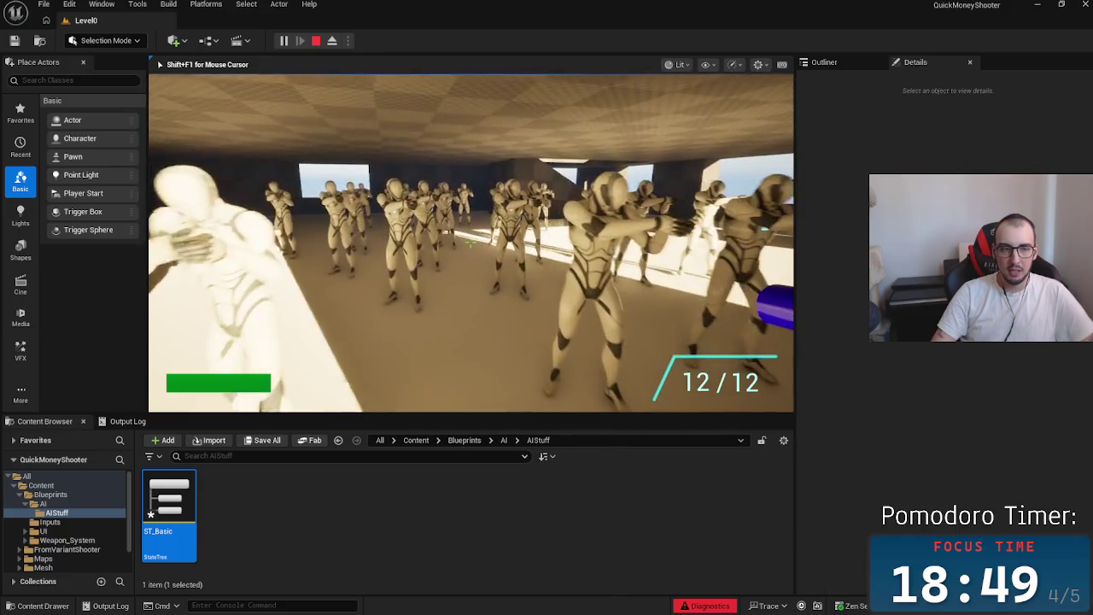
pyautogui.press('s')
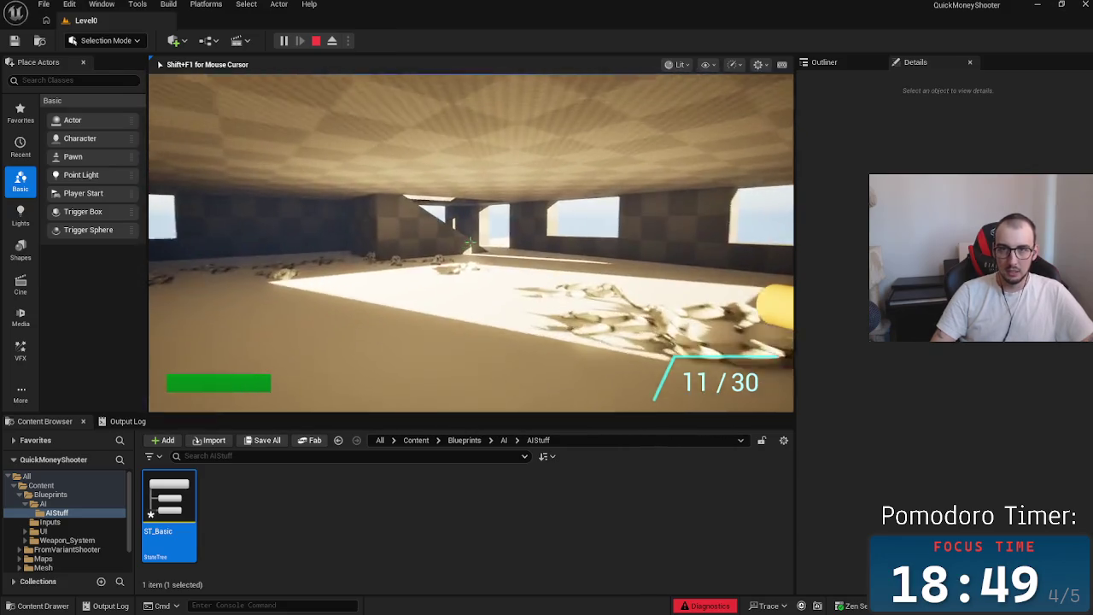
pyautogui.press('2')
pyautogui.press('1')
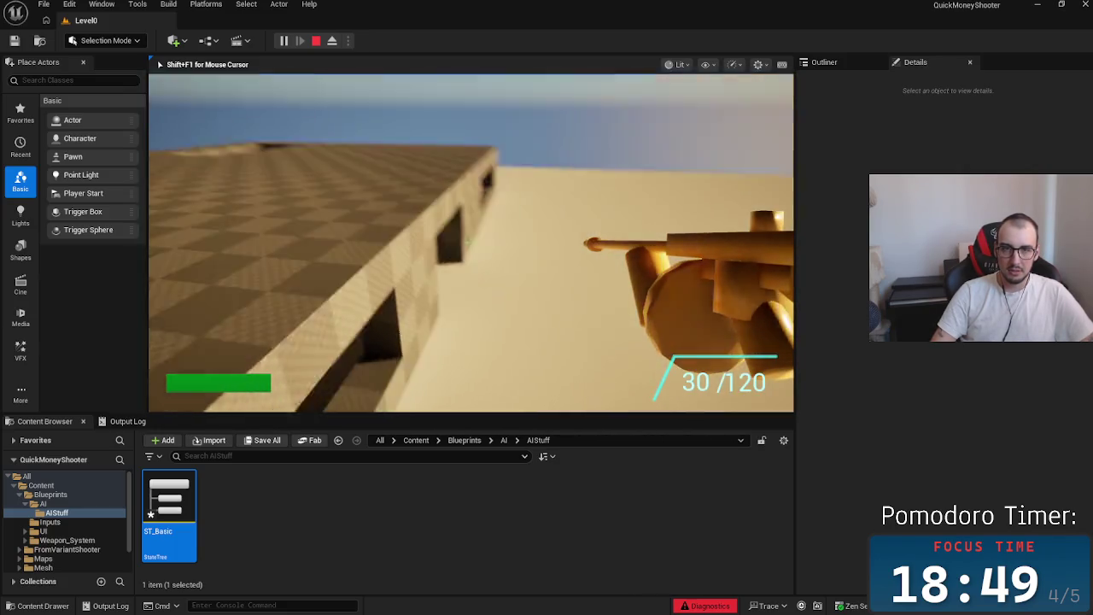
pyautogui.press('s')
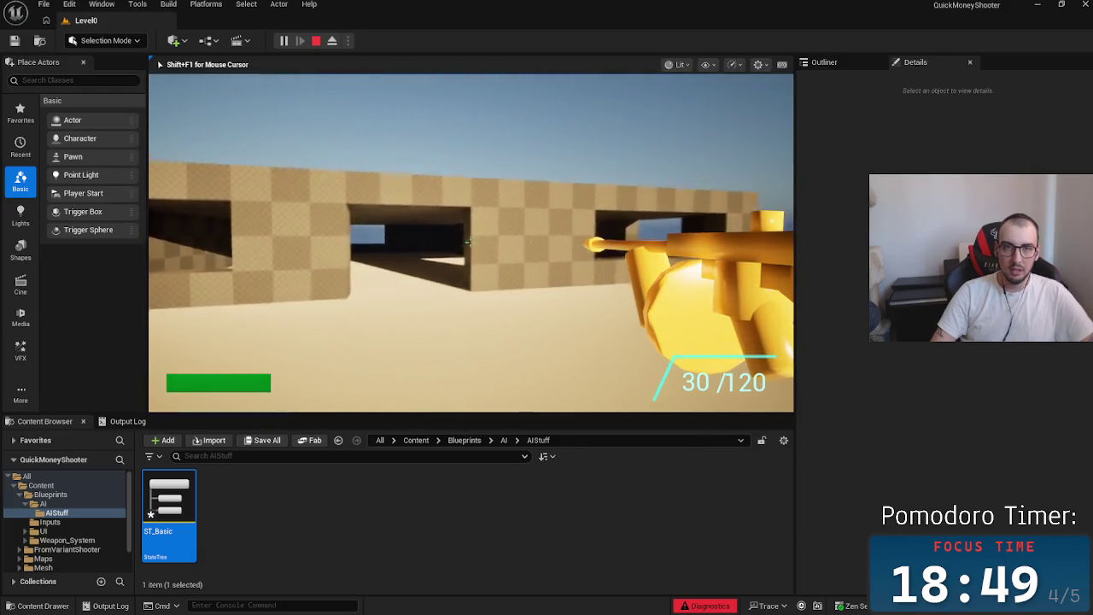
pyautogui.press('Escape')
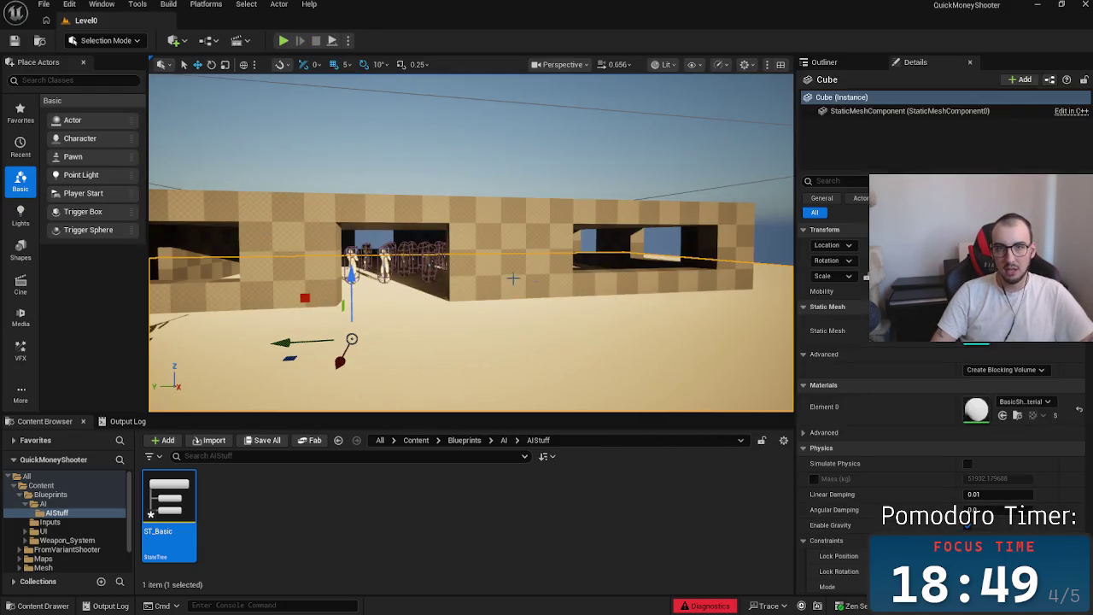
# Open BP_EnemyCharacter from Blueprints > AI in the full Blueprint editor, then switch to Rider
pyautogui.click(475, 441)
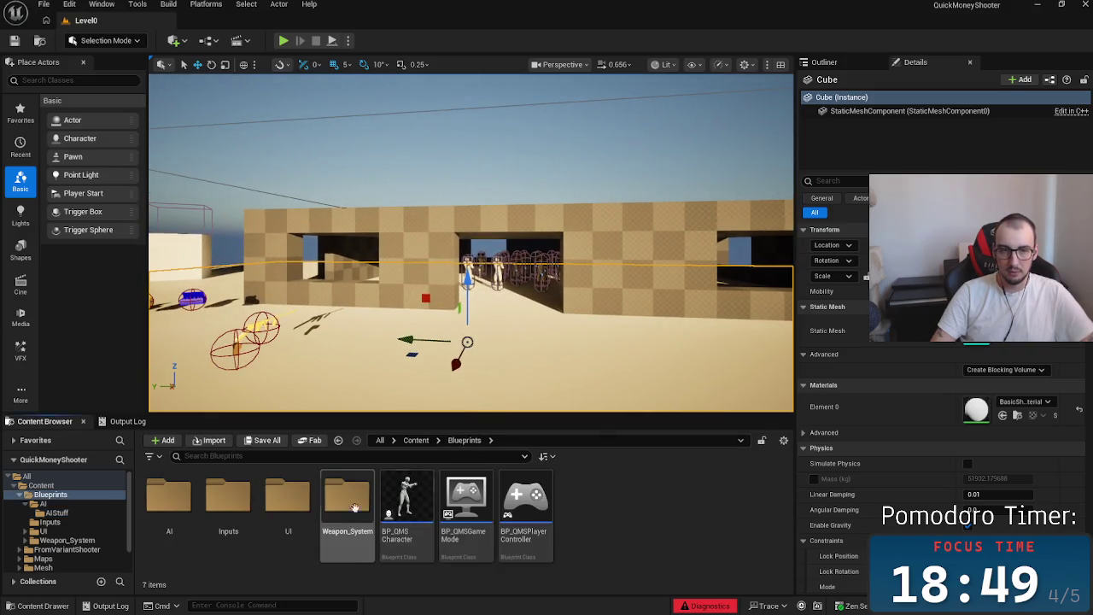
pyautogui.doubleClick(169, 500)
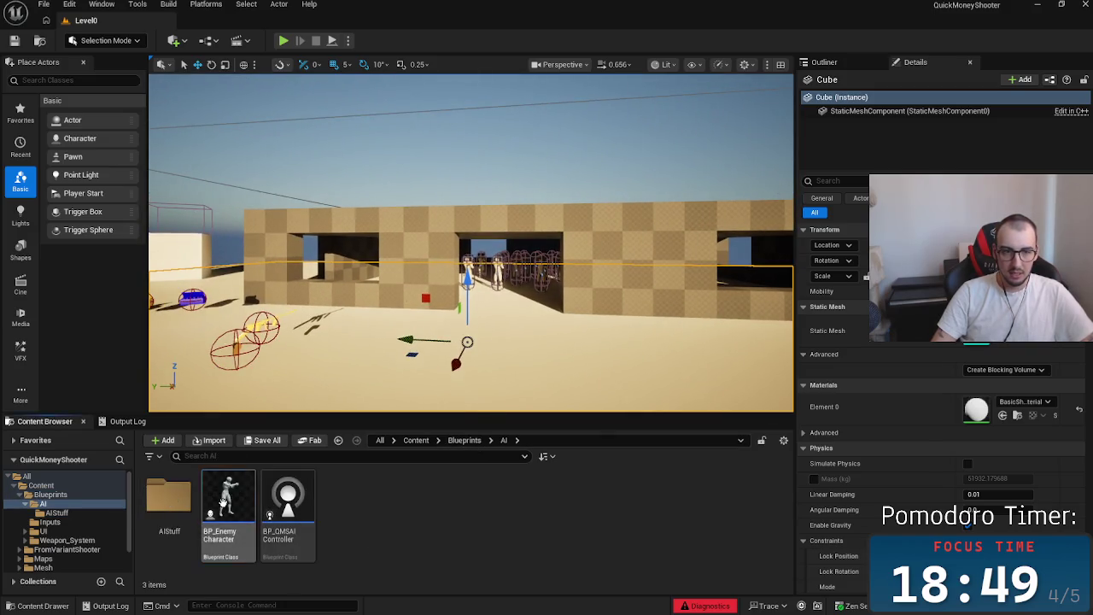
pyautogui.doubleClick(244, 508)
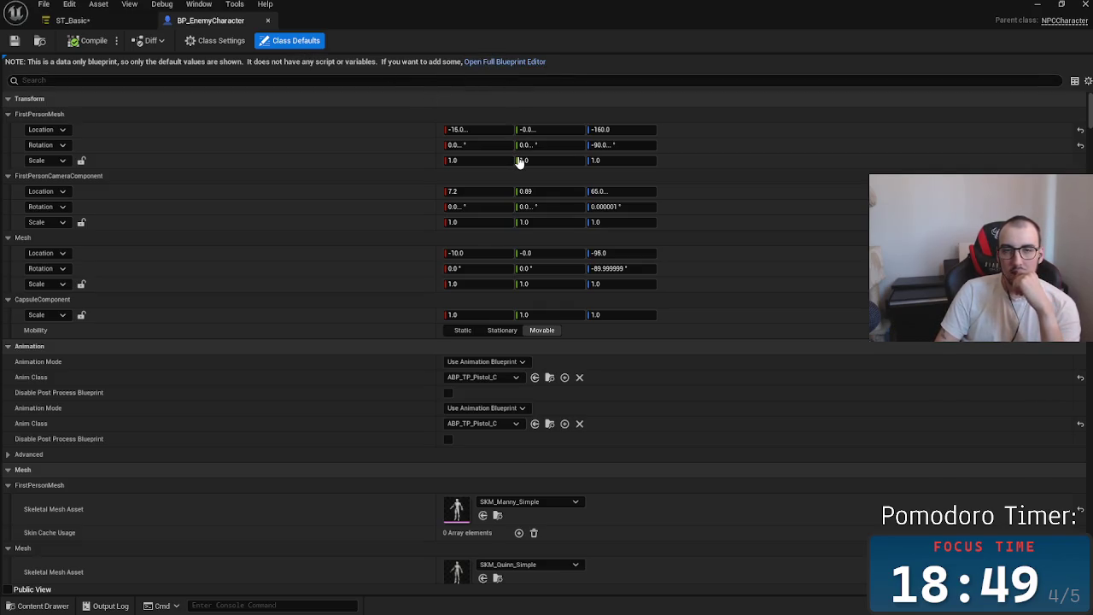
pyautogui.click(511, 61)
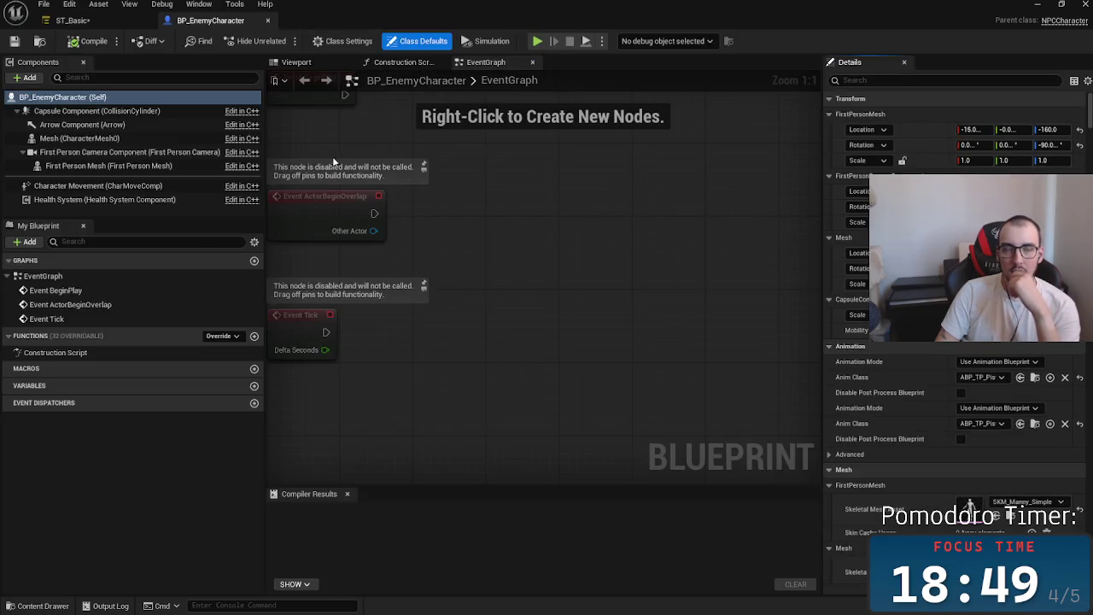
pyautogui.moveTo(551, 610)
pyautogui.click(499, 603)
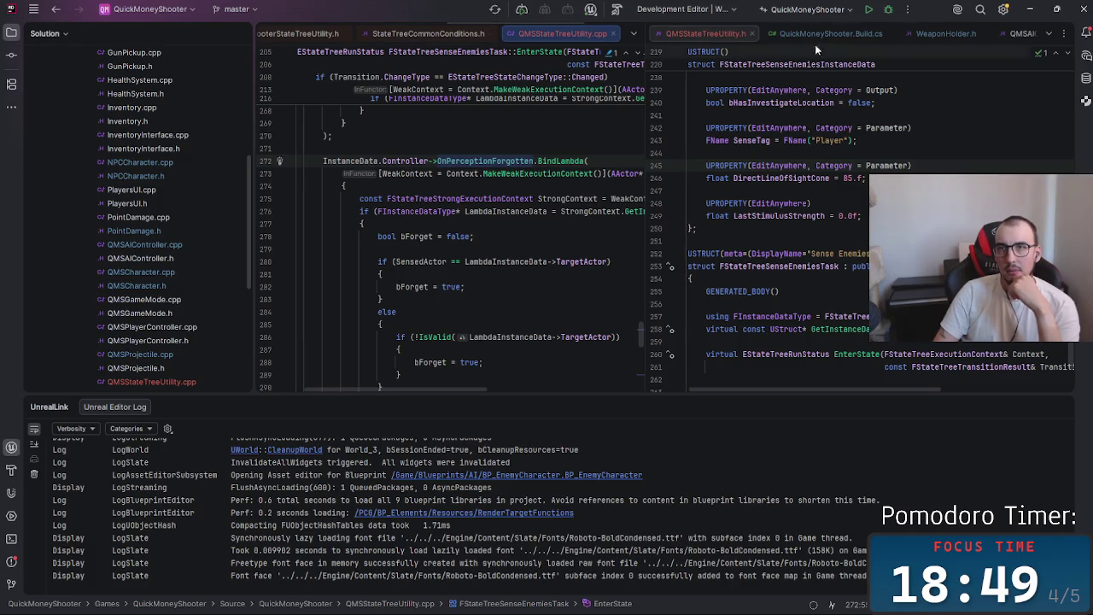
# Open QMSCharacter.h and QMSGameMode.cpp from the Solution tree
pyautogui.scroll(2, 156, 282)
pyautogui.scroll(3, 156, 283)
pyautogui.scroll(-10, 147, 298)
pyautogui.doubleClick(164, 231)
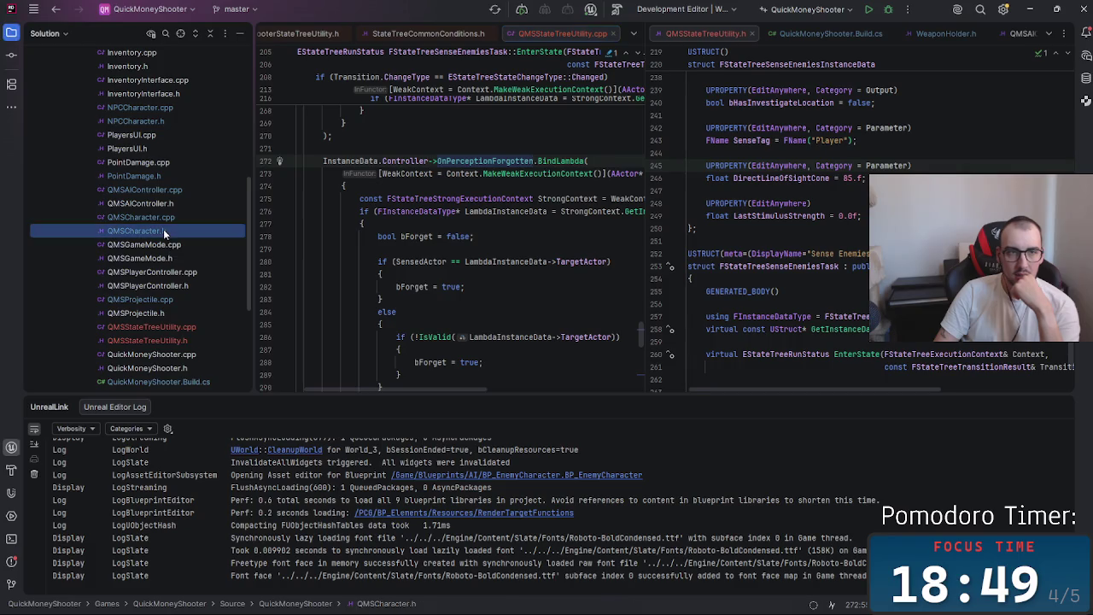
pyautogui.doubleClick(172, 245)
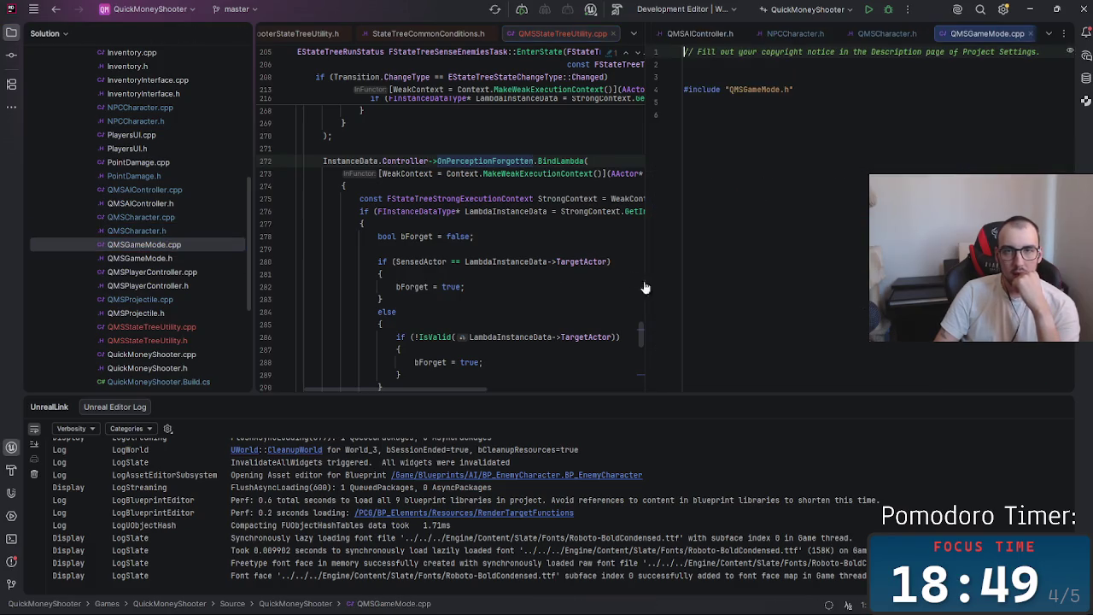
# Move QMSGameMode.cpp into the left editor pane, close it, and open QMSCharacter.cpp
pyautogui.click(890, 32)
pyautogui.click(987, 34)
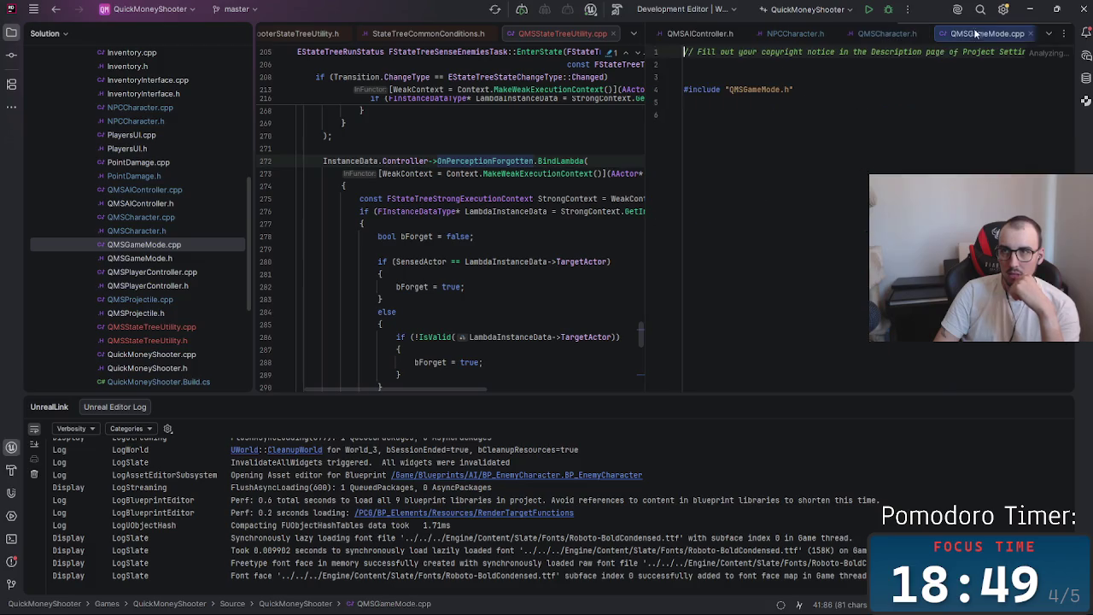
pyautogui.moveTo(987, 34); pyautogui.dragTo(453, 34)
pyautogui.scroll(-12, 786, 210)
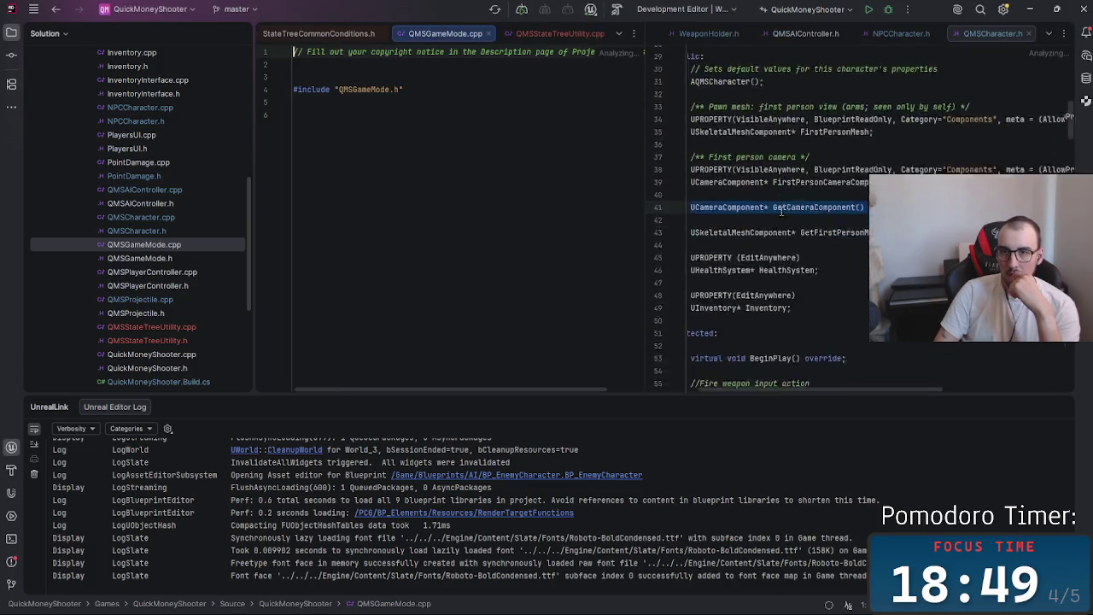
pyautogui.scroll(-9, 786, 210)
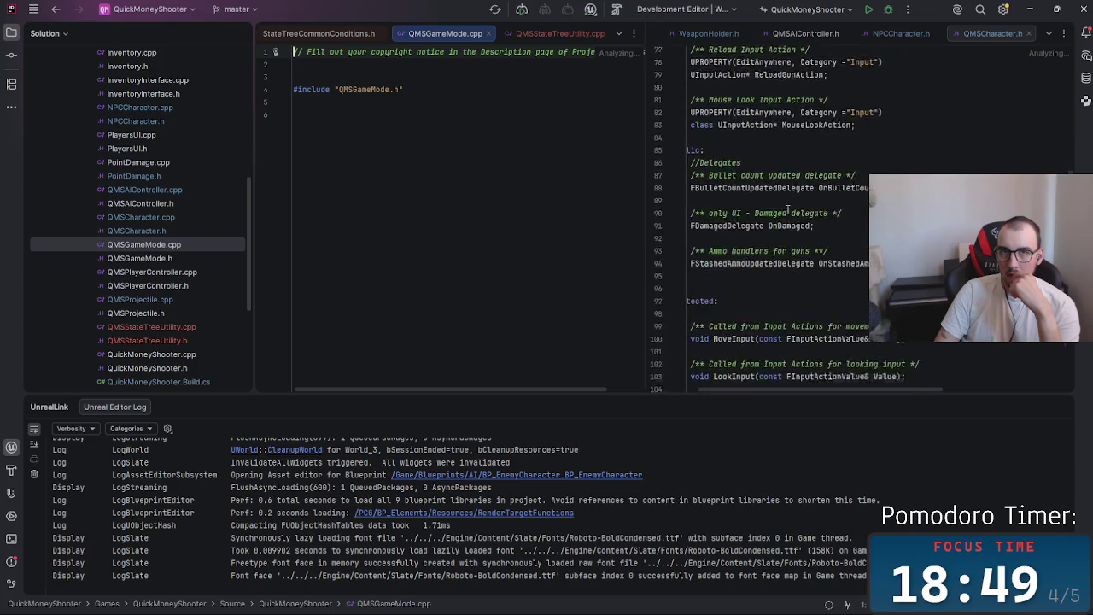
pyautogui.click(489, 34)
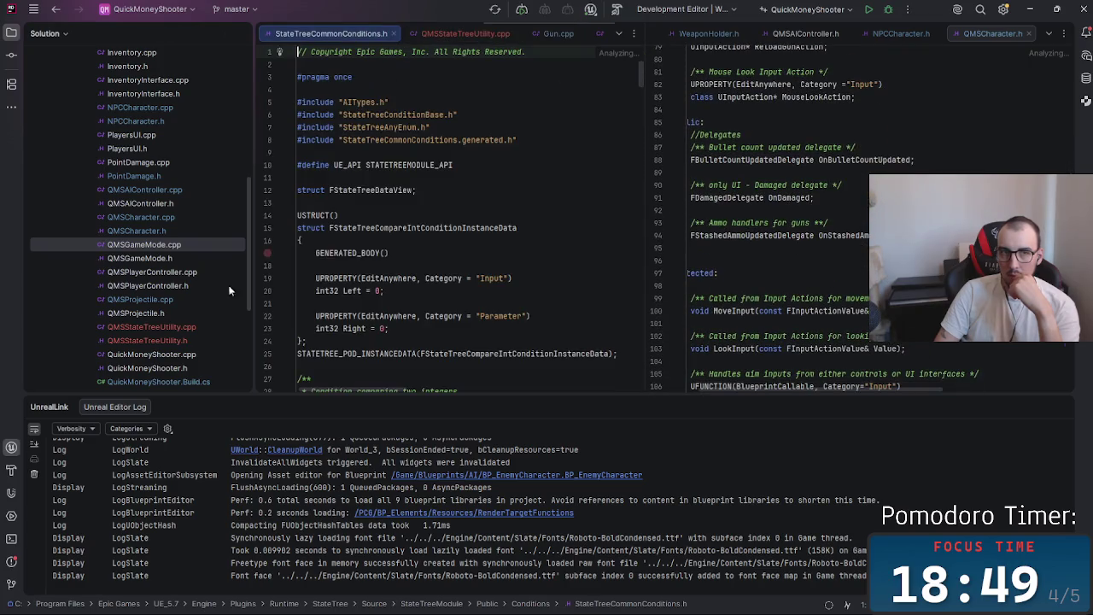
pyautogui.doubleClick(165, 221)
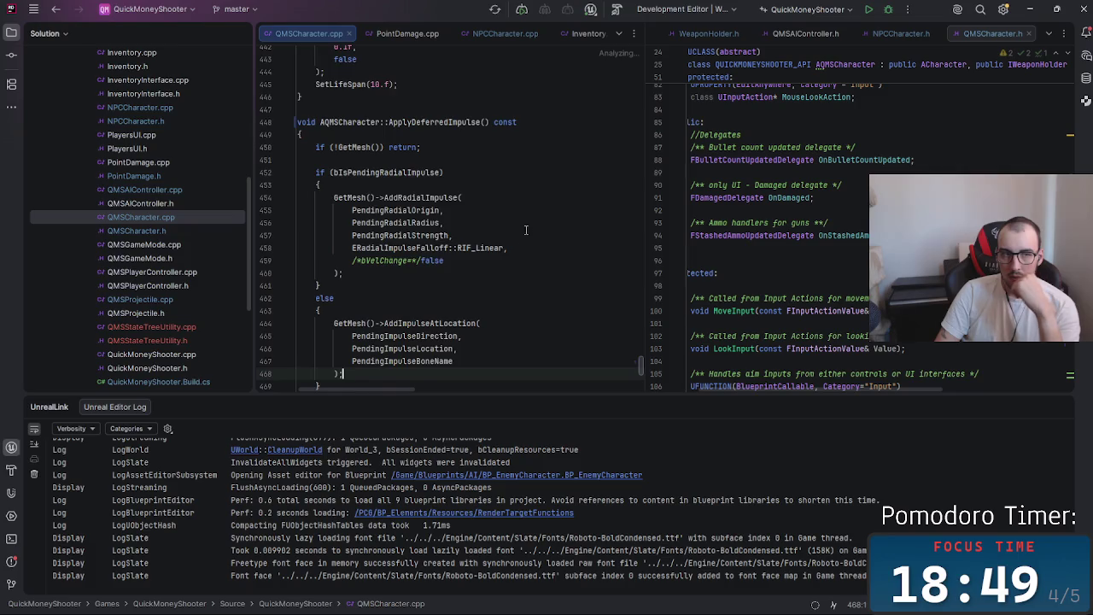
pyautogui.scroll(-9, 529, 227)
pyautogui.scroll(-3, 794, 248)
pyautogui.scroll(-20, 939, 256)
pyautogui.scroll(3, 854, 256)
pyautogui.scroll(-2, 854, 256)
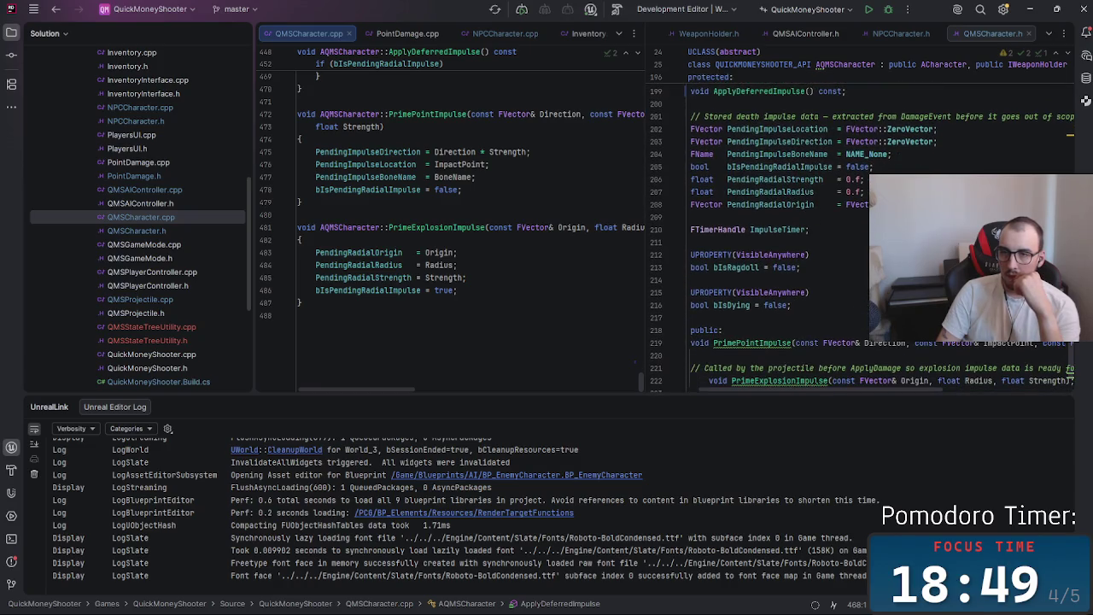
pyautogui.scroll(-2, 854, 257)
pyautogui.click(759, 267)
pyautogui.click(709, 304)
pyautogui.hotkey('ctrl', 'z')
pyautogui.hotkey('ctrl', 'z')
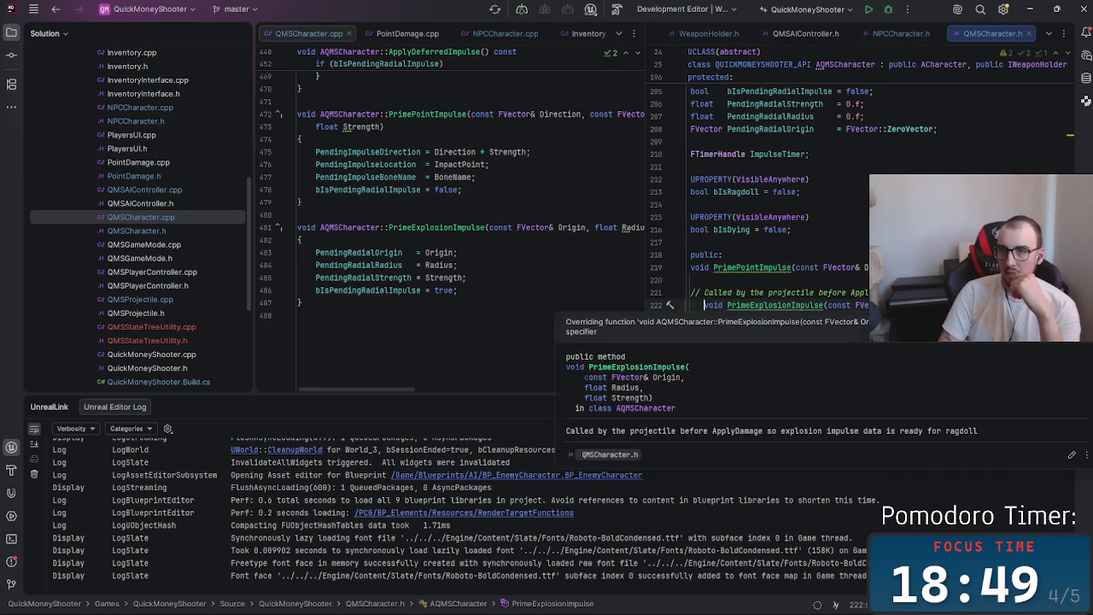
pyautogui.hscroll(3, 794, 376)
pyautogui.hscroll(-3, 726, 368)
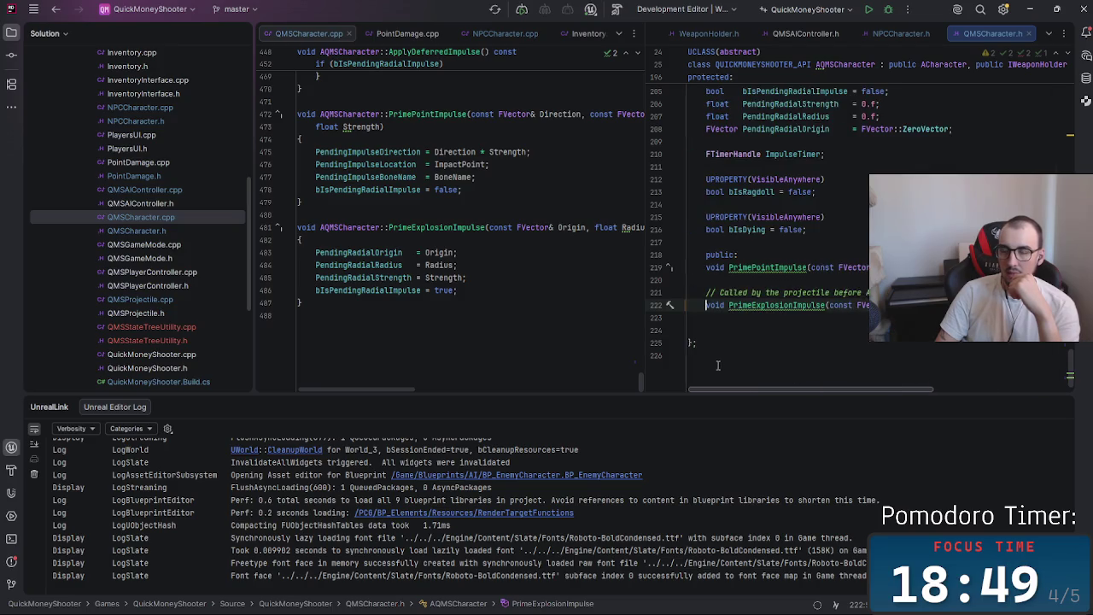
pyautogui.click(769, 267)
pyautogui.scroll(5, 591, 331)
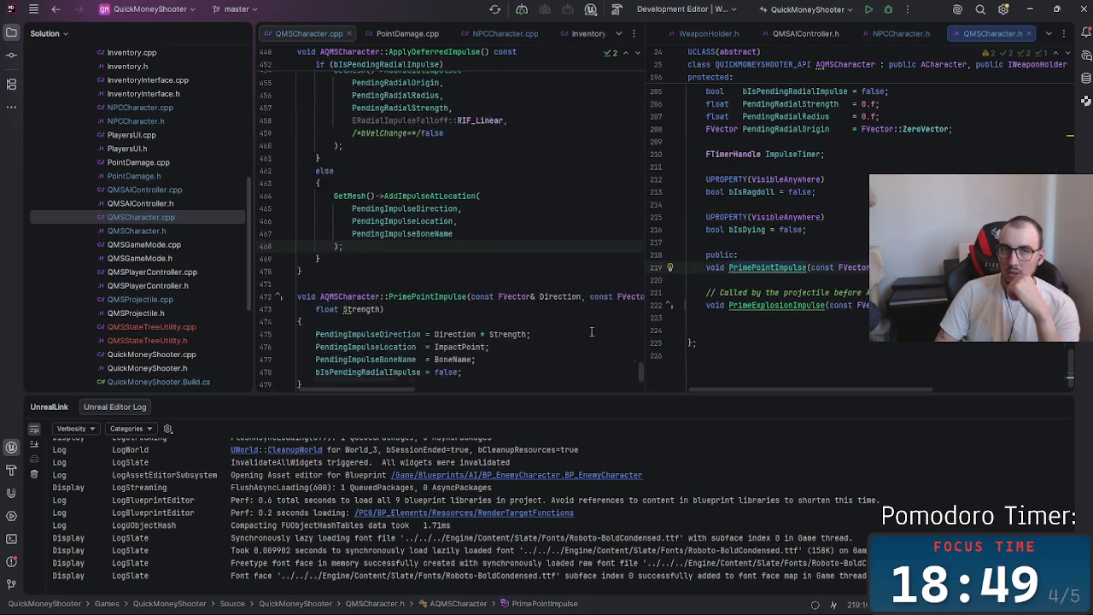
pyautogui.scroll(-3, 592, 332)
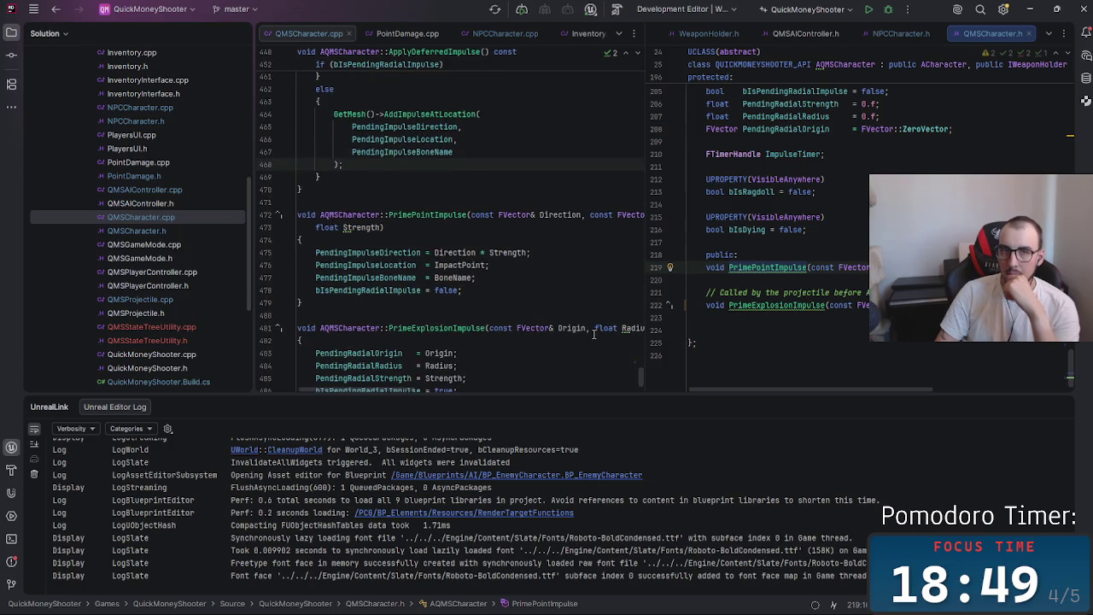
pyautogui.hscroll(3, 812, 382)
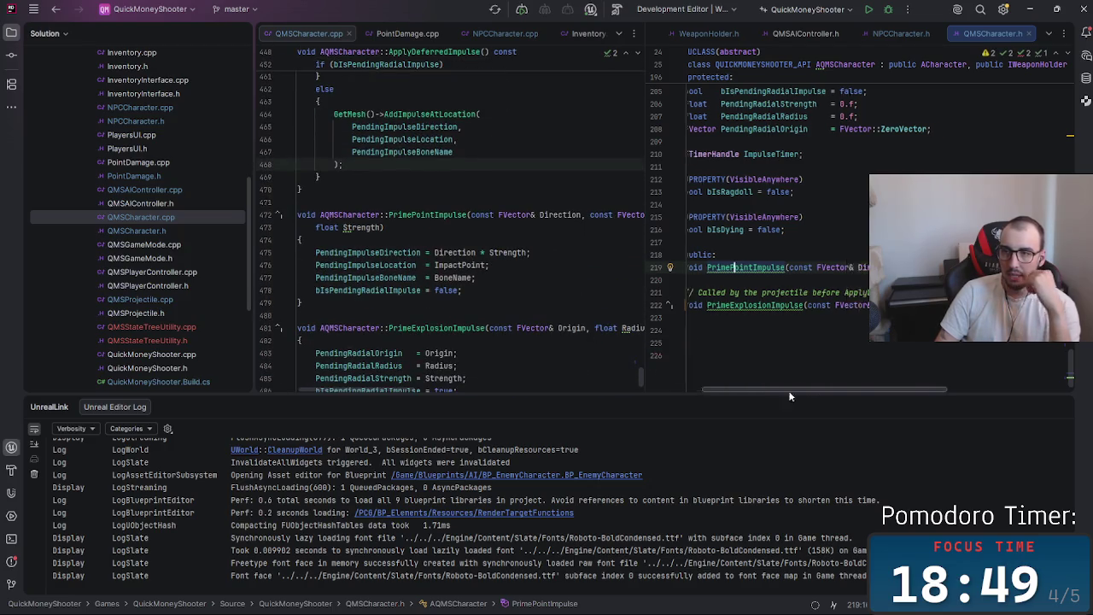
pyautogui.hscroll(-3, 707, 367)
pyautogui.scroll(10, 708, 367)
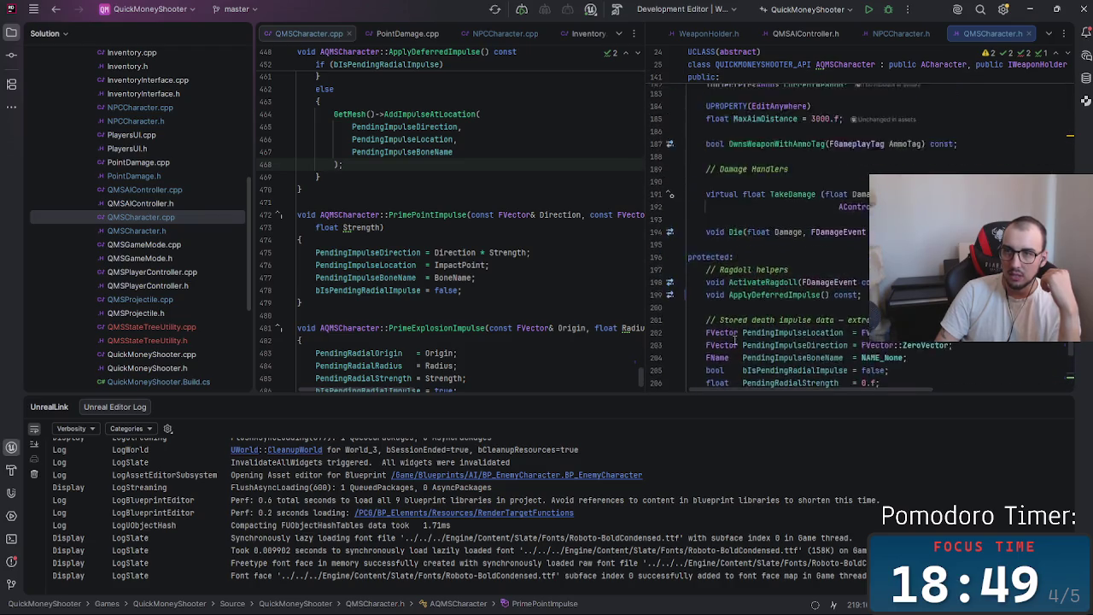
pyautogui.scroll(3, 745, 349)
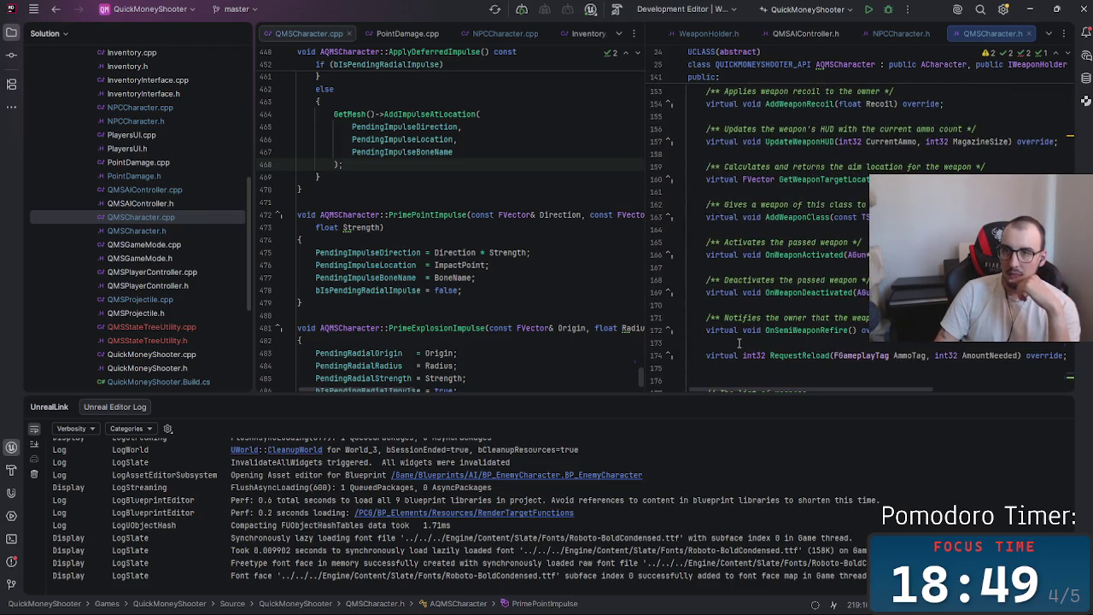
pyautogui.scroll(9, 739, 343)
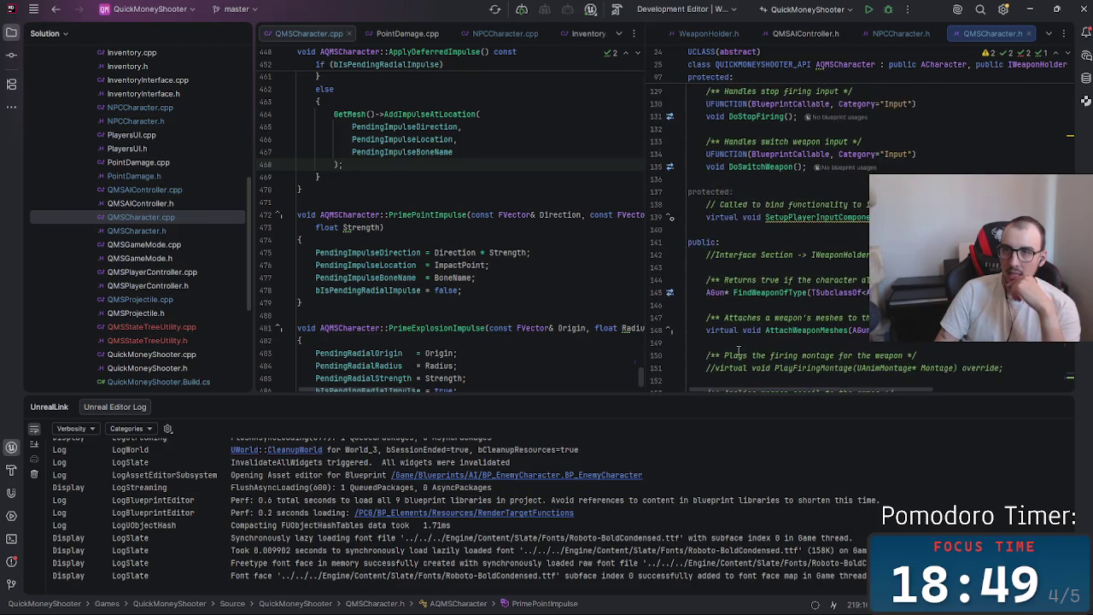
pyautogui.scroll(-2, 738, 350)
pyautogui.scroll(-10, 738, 351)
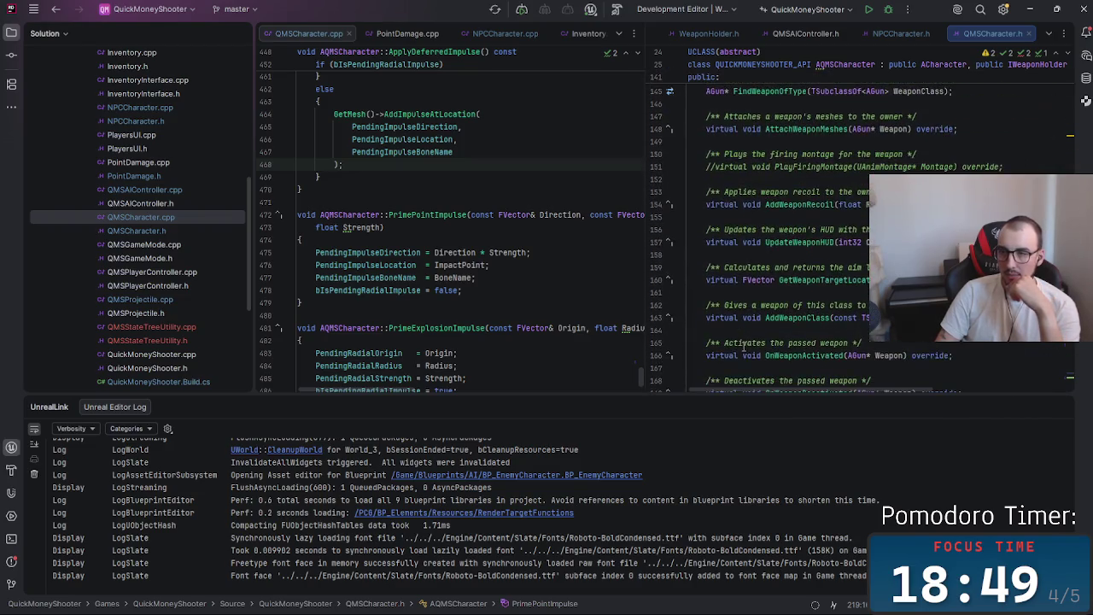
pyautogui.scroll(-4, 743, 344)
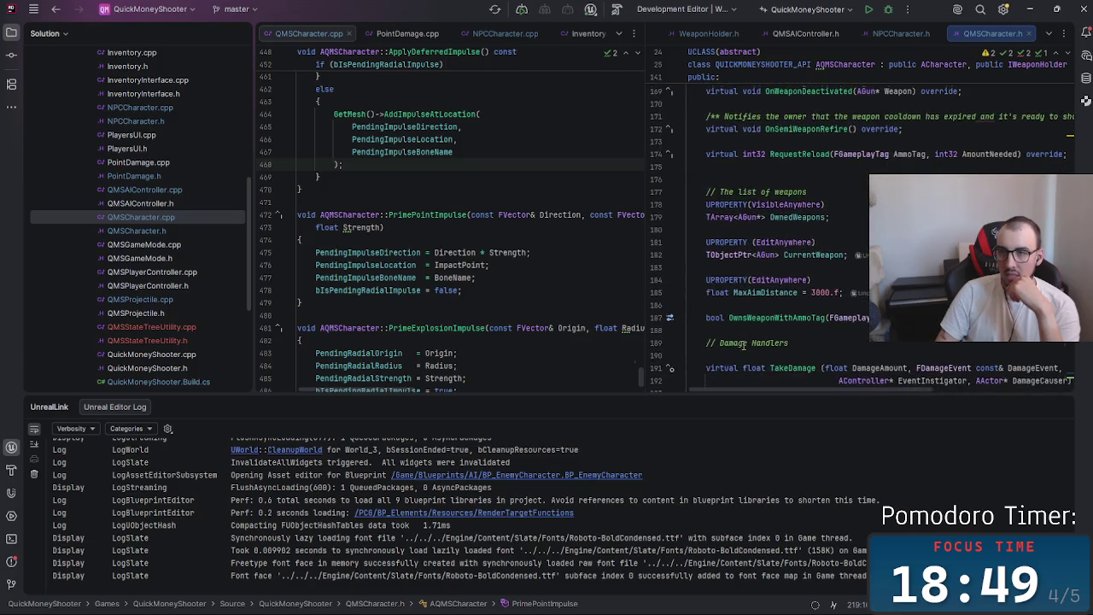
pyautogui.scroll(-10, 741, 344)
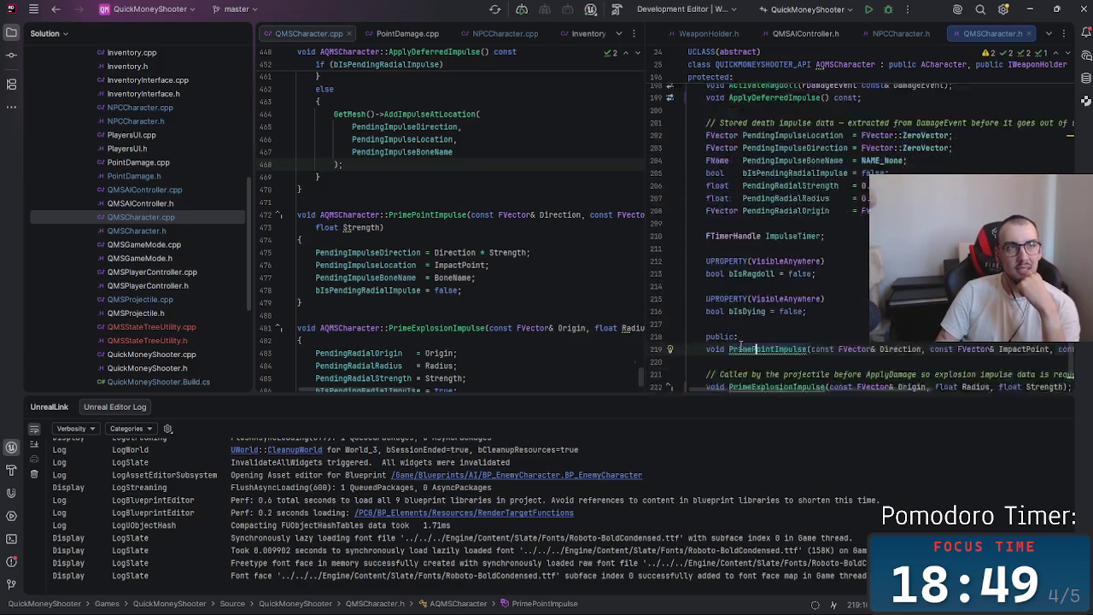
pyautogui.scroll(-1, 530, 350)
pyautogui.scroll(-2, 530, 351)
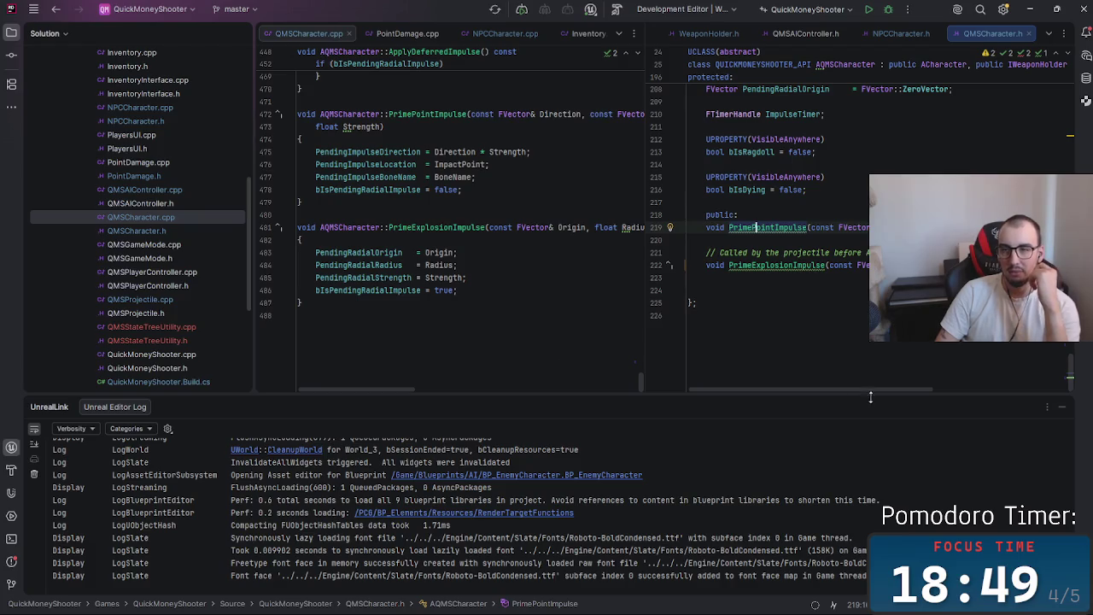
pyautogui.scroll(2, 743, 339)
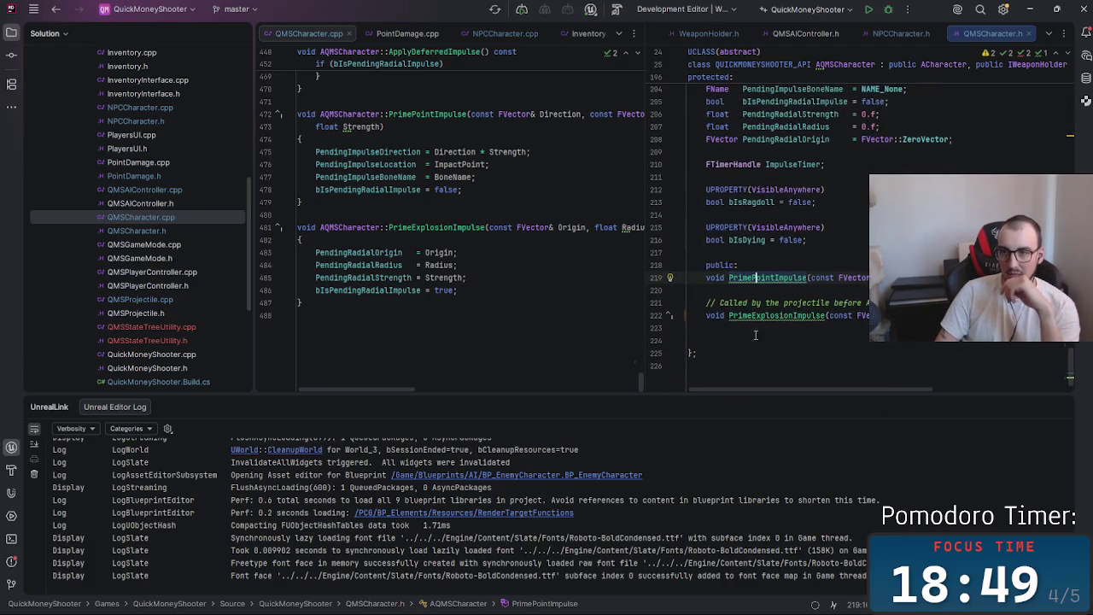
pyautogui.scroll(5, 743, 339)
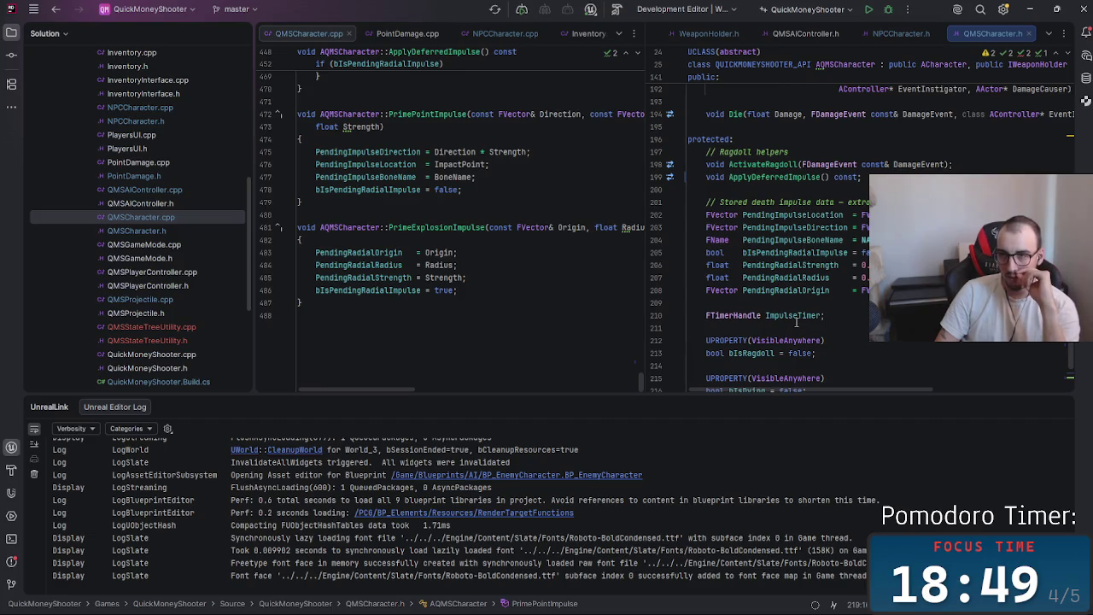
pyautogui.scroll(-5, 797, 322)
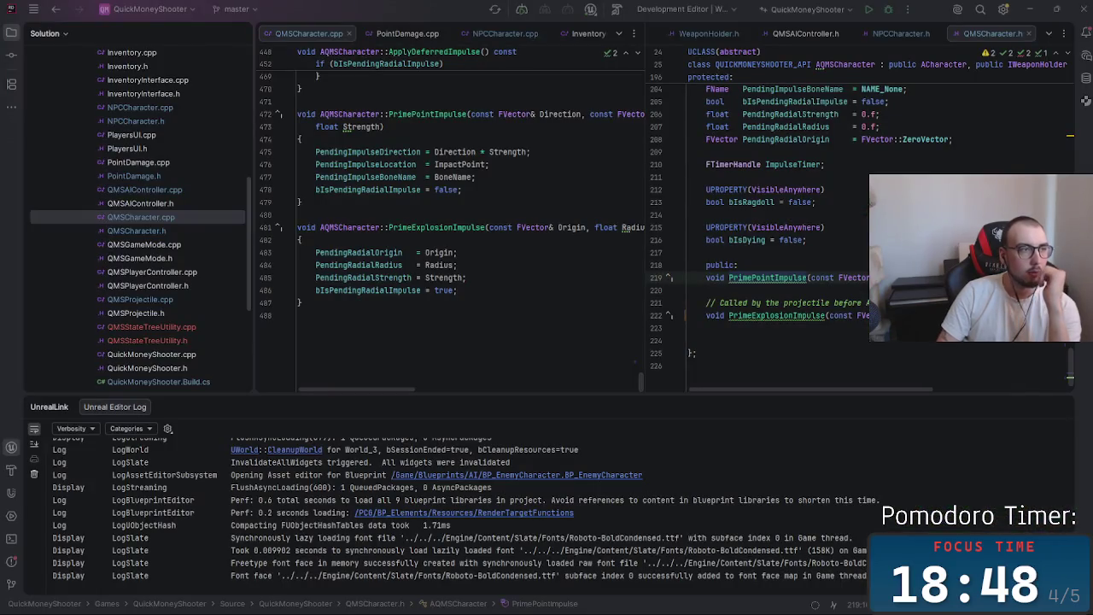
pyautogui.click(755, 277)
pyautogui.click(551, 336)
pyautogui.click(896, 366)
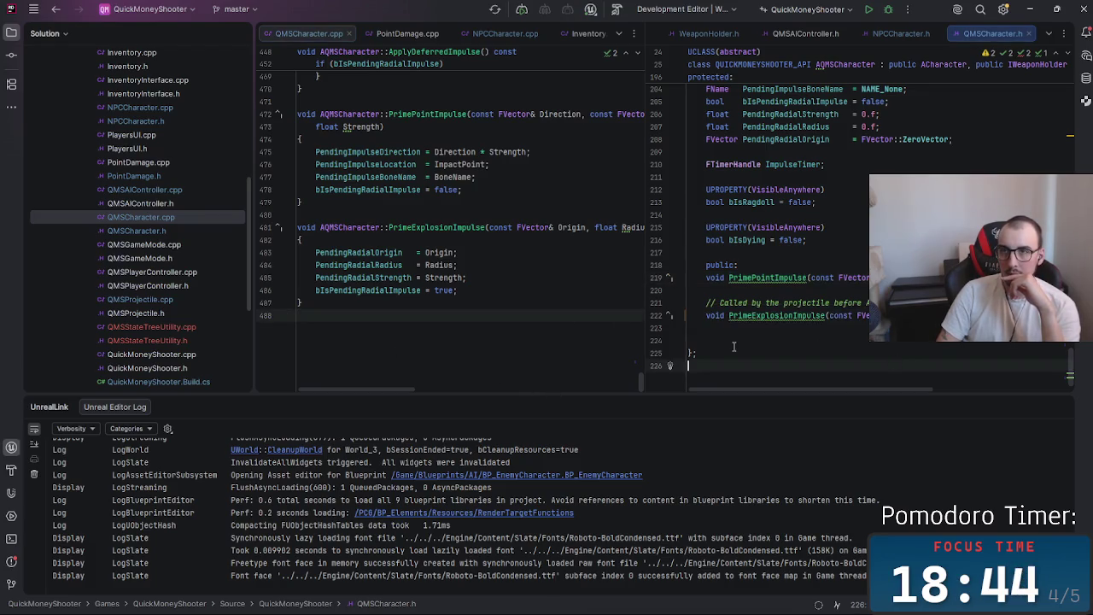
pyautogui.scroll(10, 550, 304)
pyautogui.scroll(-3, 549, 304)
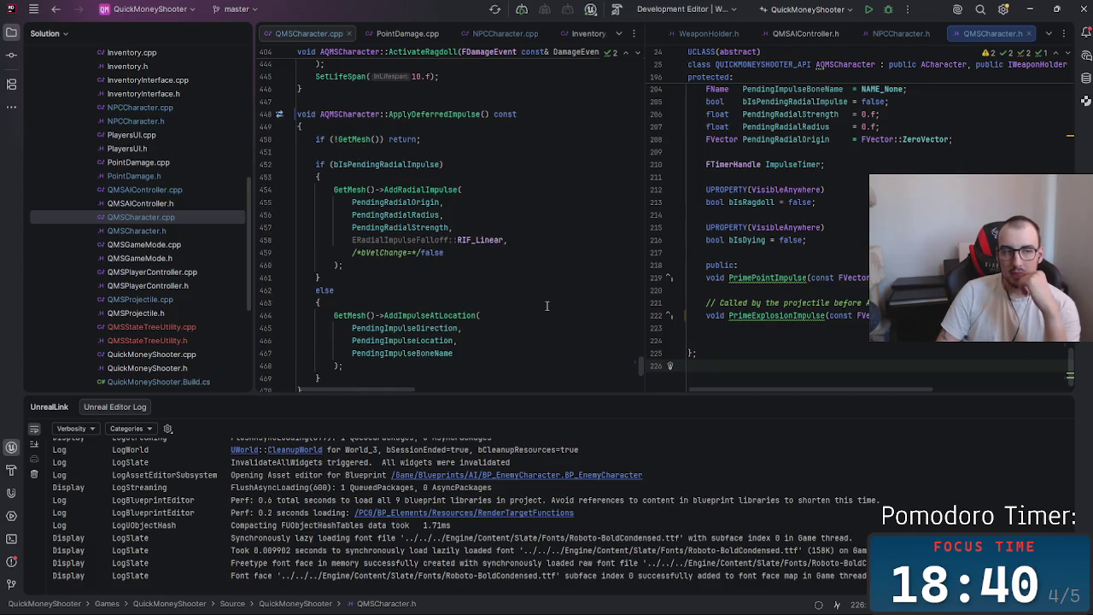
pyautogui.click(825, 228)
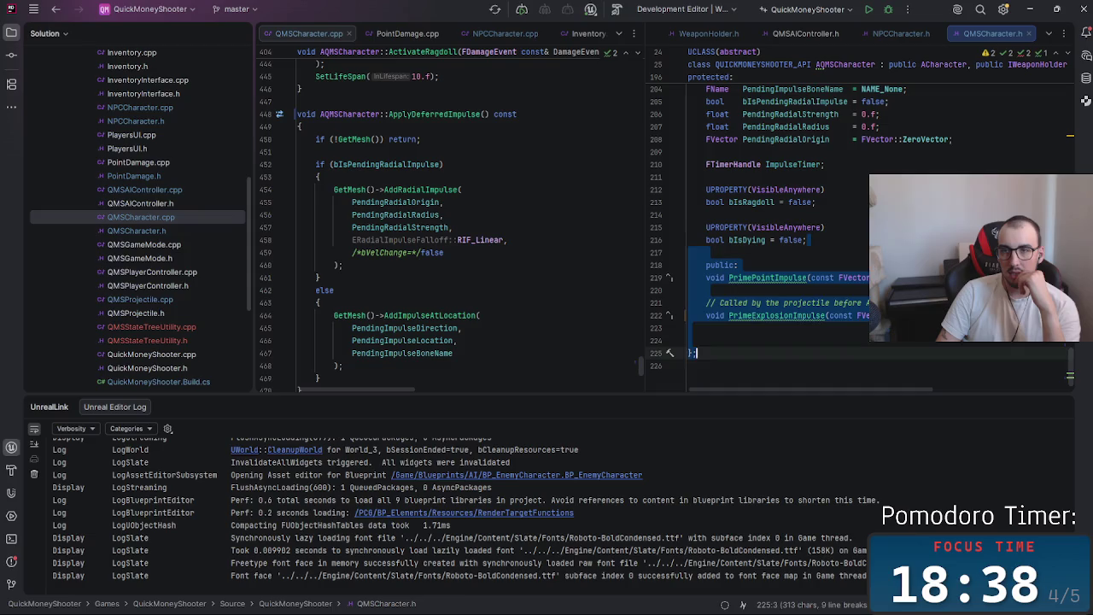
pyautogui.scroll(-1, 825, 228)
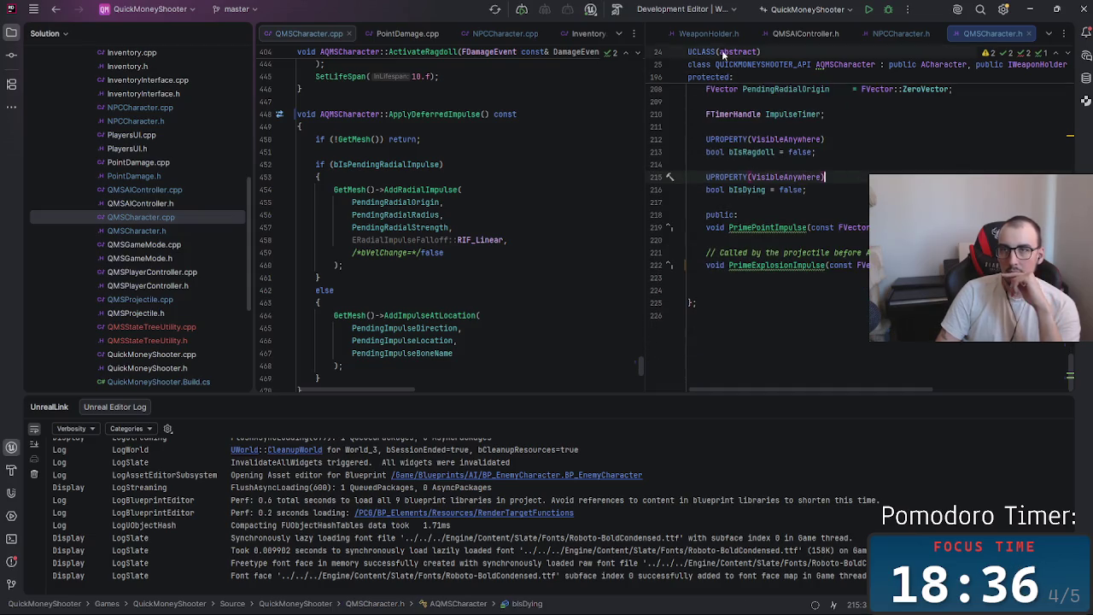
pyautogui.scroll(4, 863, 240)
pyautogui.scroll(3, 769, 240)
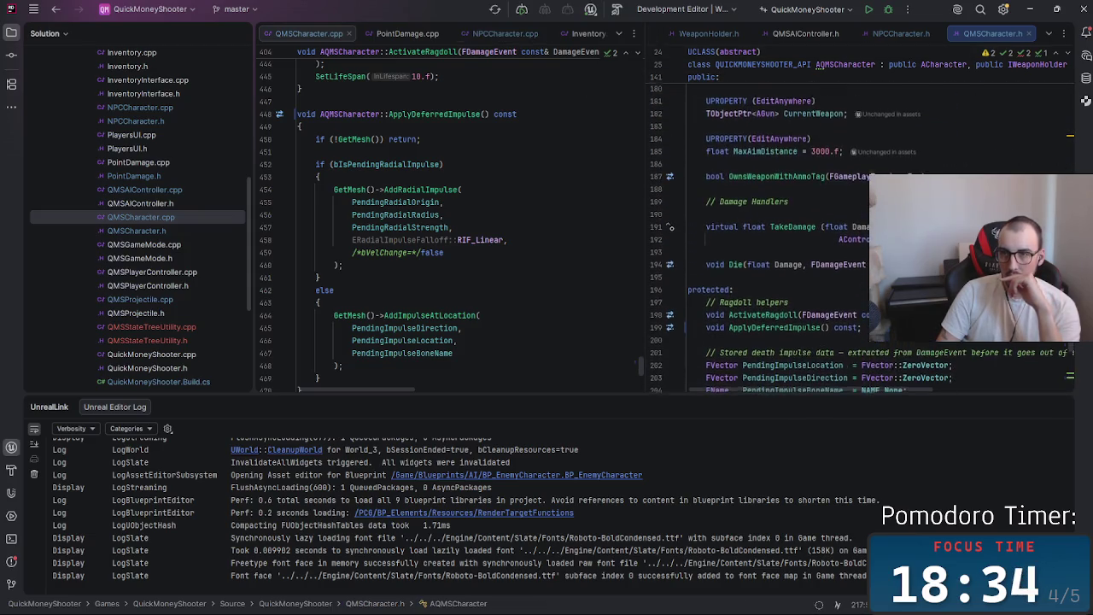
pyautogui.click(715, 328)
pyautogui.moveTo(716, 329); pyautogui.dragTo(715, 315)
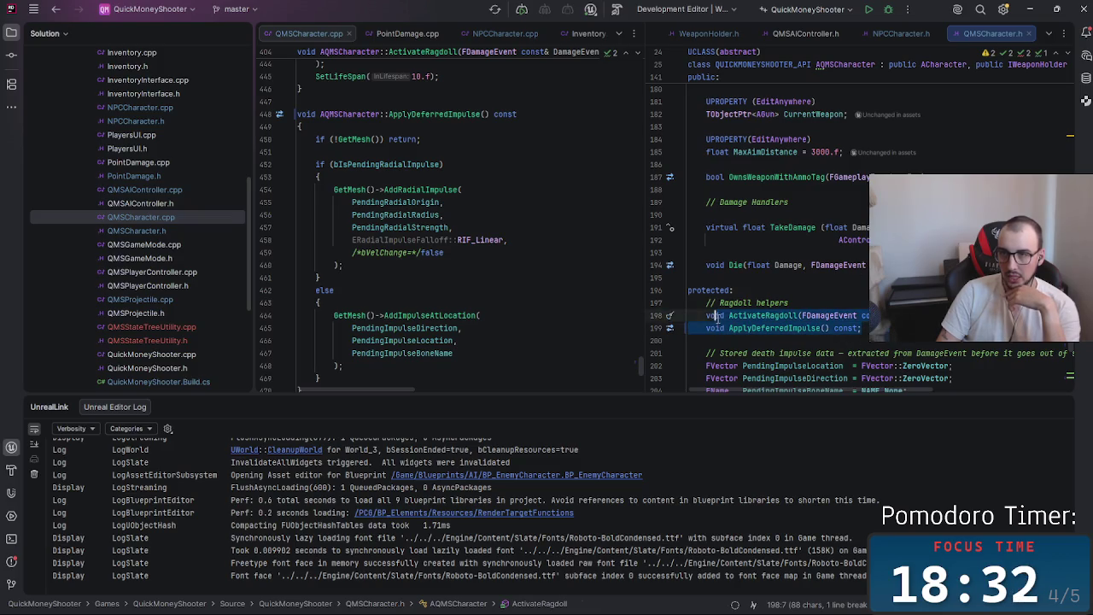
pyautogui.press('Right')
pyautogui.scroll(-3, 812, 324)
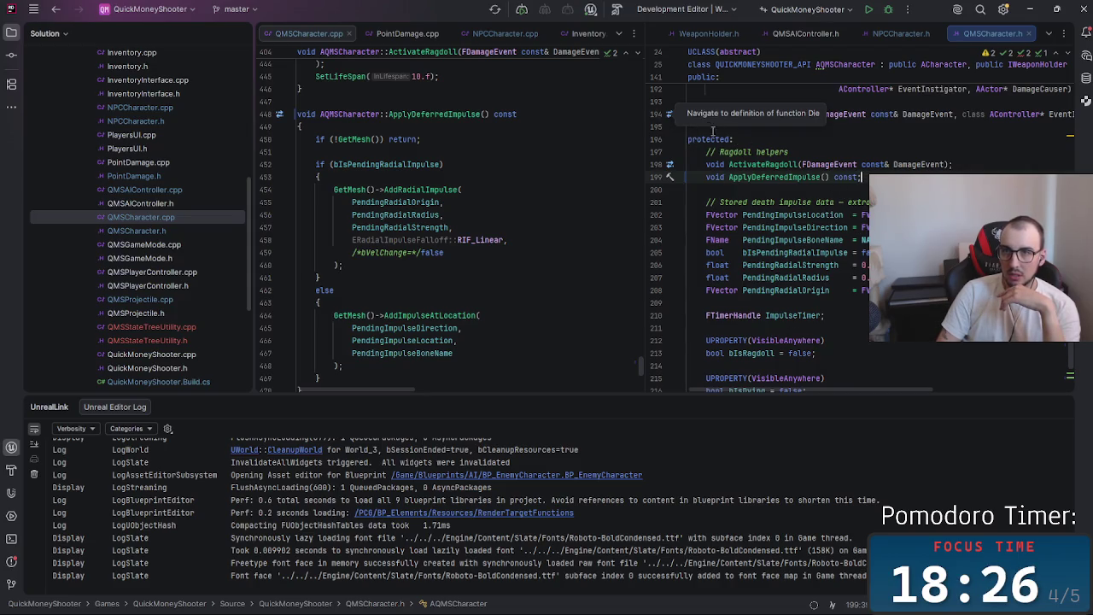
pyautogui.click(785, 141)
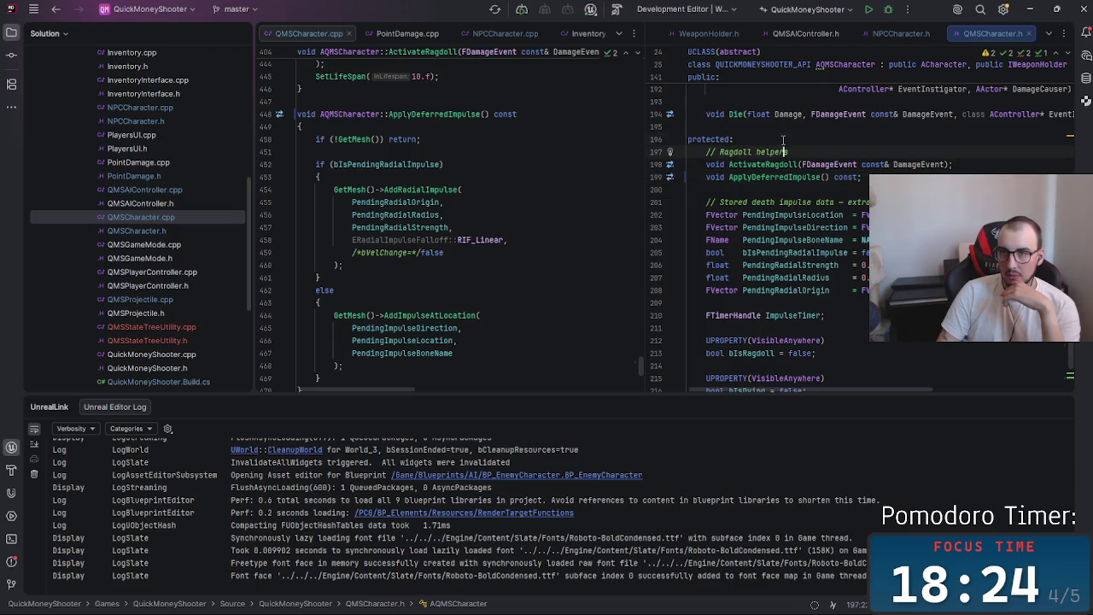
pyautogui.scroll(-5, 508, 278)
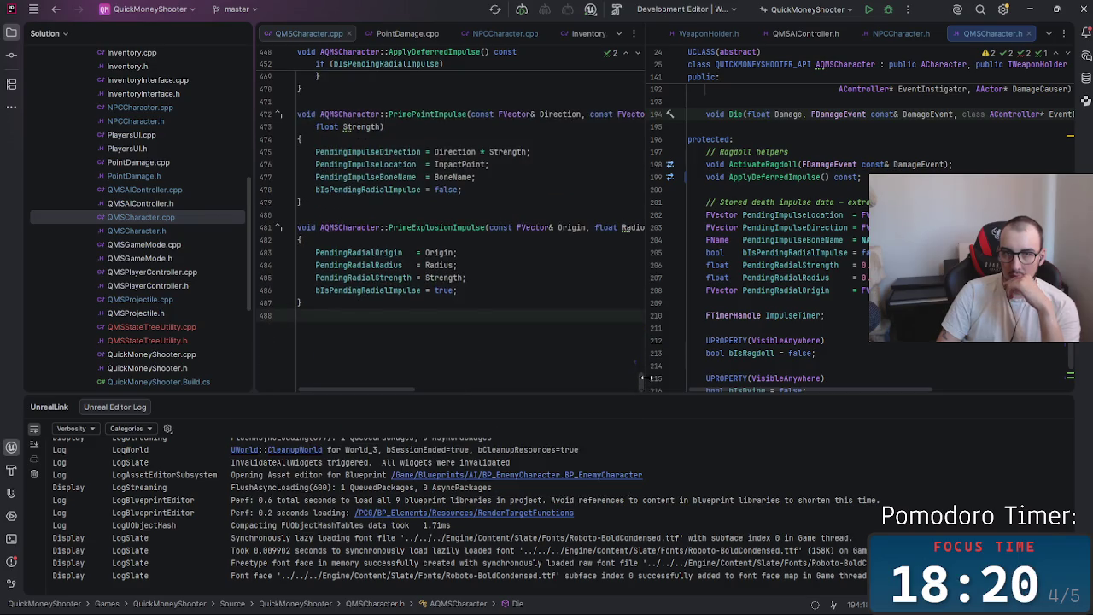
pyautogui.scroll(10, 643, 363)
pyautogui.scroll(8, 647, 352)
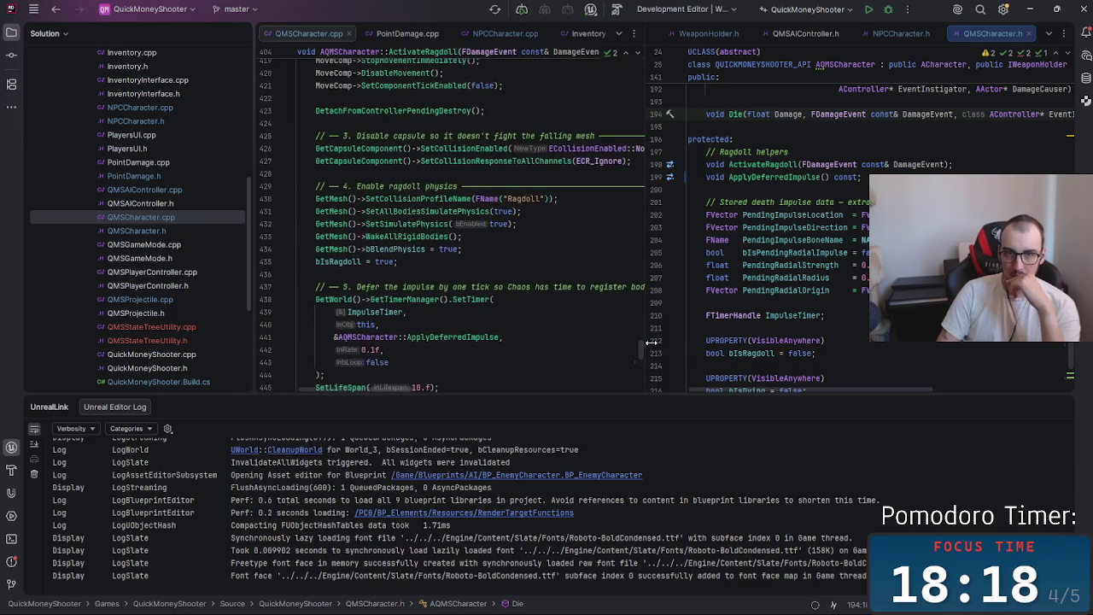
pyautogui.scroll(15, 652, 335)
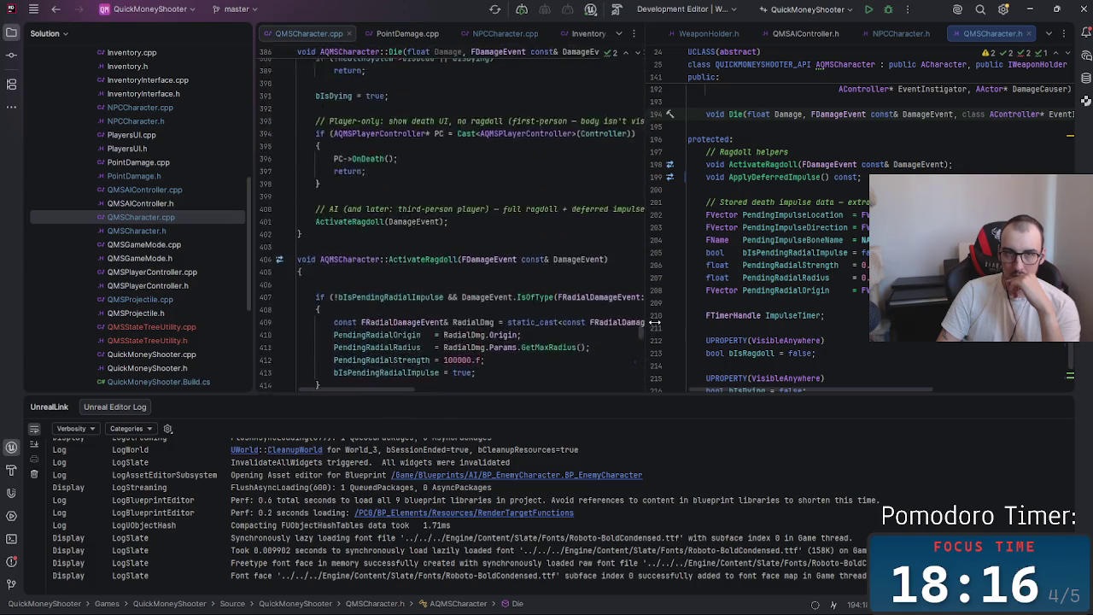
pyautogui.scroll(15, 655, 304)
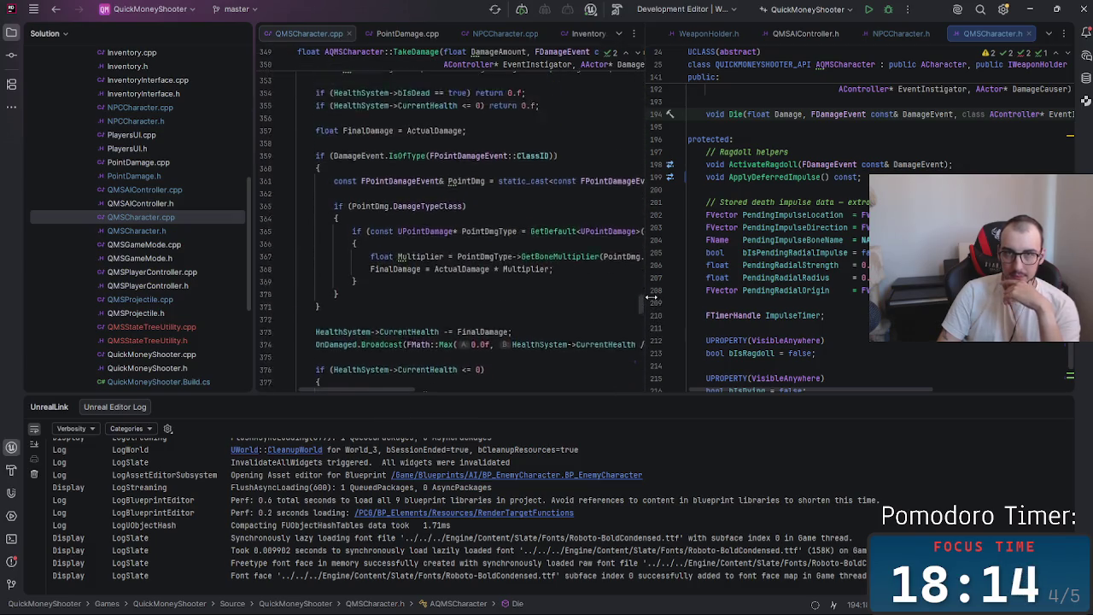
pyautogui.scroll(20, 647, 268)
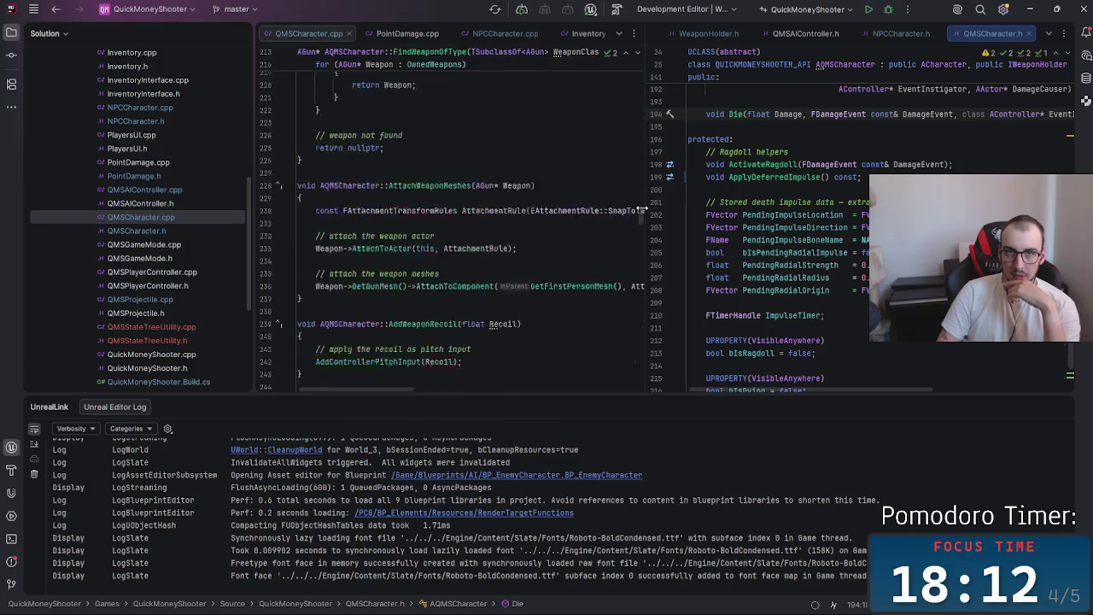
pyautogui.scroll(5, 651, 127)
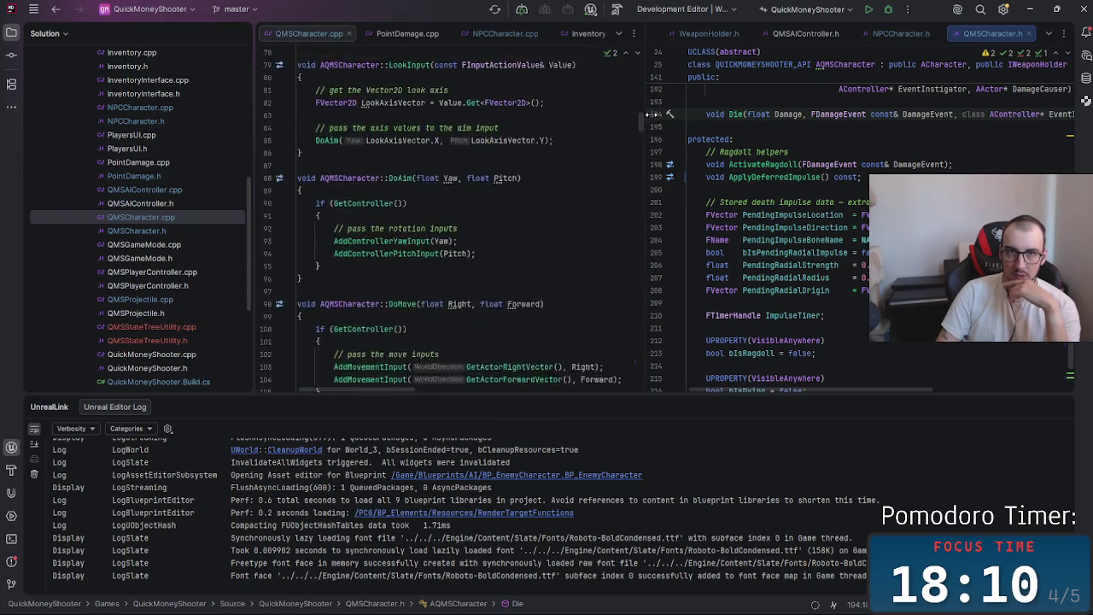
pyautogui.scroll(-20, 654, 102)
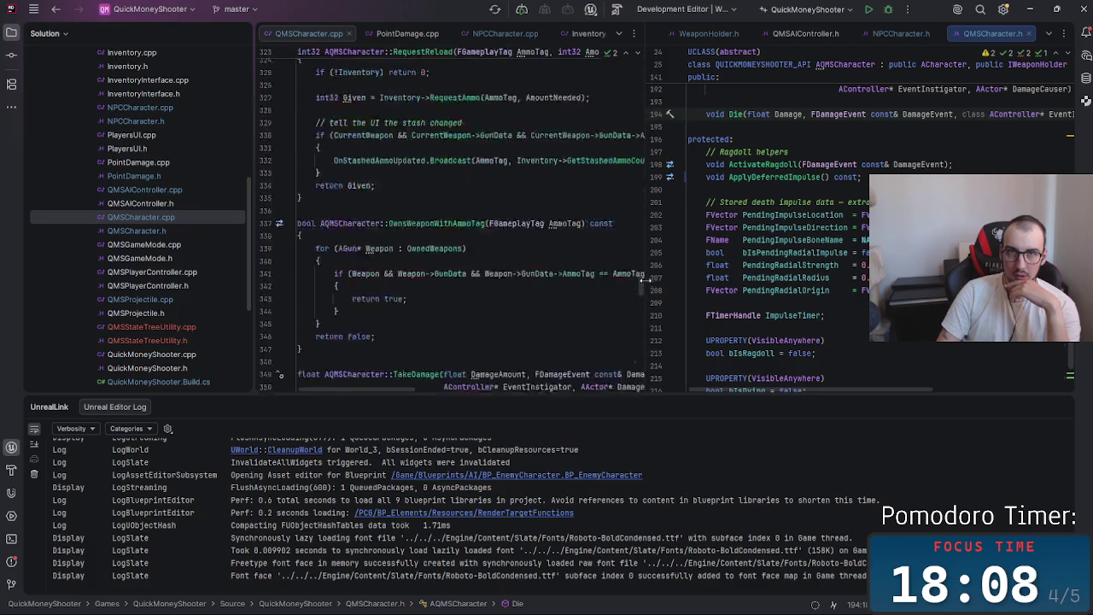
pyautogui.scroll(-8, 647, 312)
pyautogui.click(470, 221)
pyautogui.scroll(3, 470, 219)
pyautogui.click(470, 234)
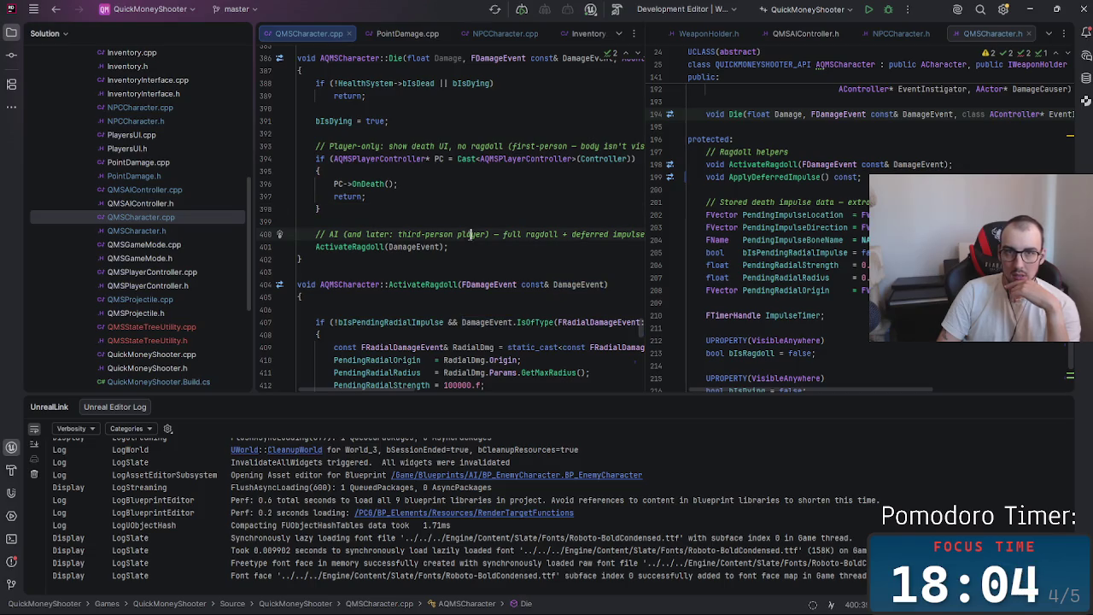
pyautogui.scroll(3, 387, 316)
pyautogui.scroll(-1, 376, 325)
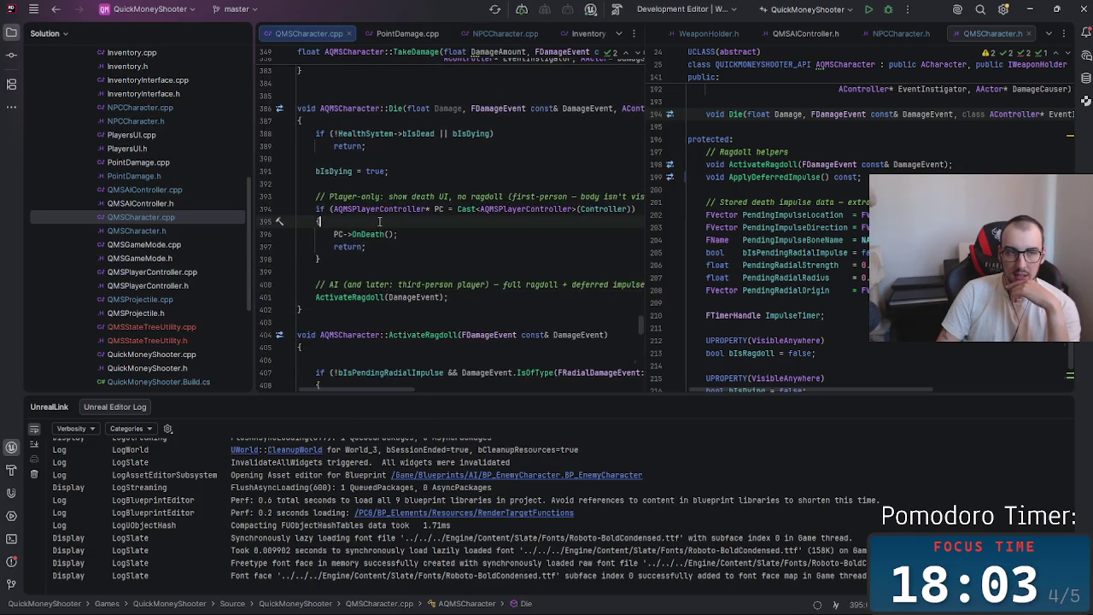
pyautogui.moveTo(398, 234); pyautogui.dragTo(321, 233)
pyautogui.click(455, 299)
pyautogui.click(337, 234)
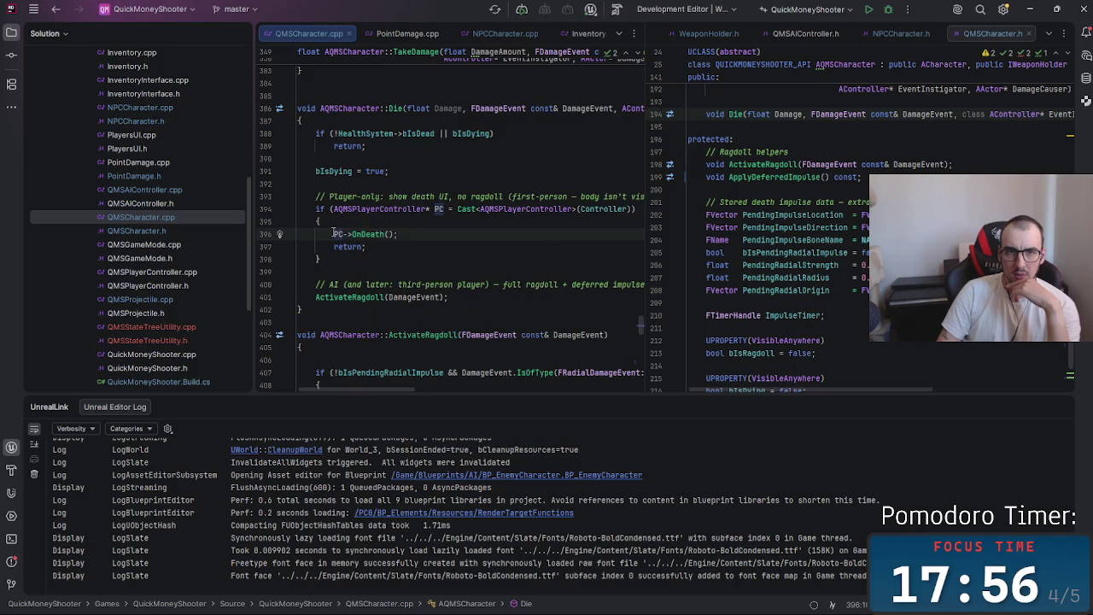
pyautogui.keyDown('ctrl'); pyautogui.click(338, 234); pyautogui.keyUp('ctrl')
pyautogui.click(457, 209)
pyautogui.moveTo(380, 392)
pyautogui.mouseDown()
pyautogui.moveTo(402, 391)
pyautogui.moveTo(392, 389)
pyautogui.mouseUp()
pyautogui.click(363, 247)
pyautogui.click(373, 235)
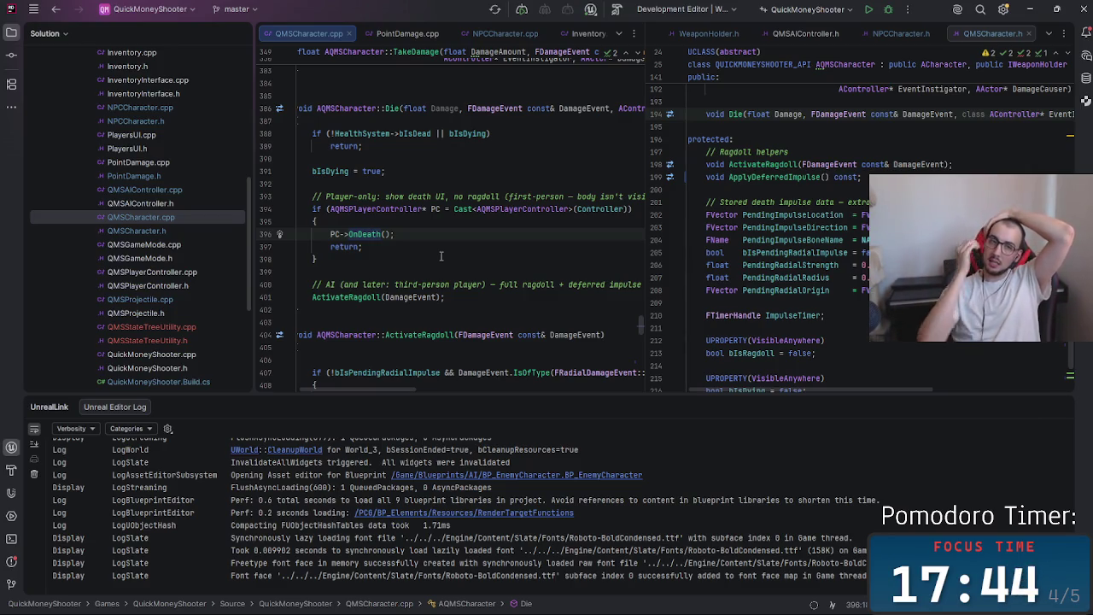
# Toggle the ActivateRagdoll call in Die between commented and active with Ctrl+/
pyautogui.click(310, 298)
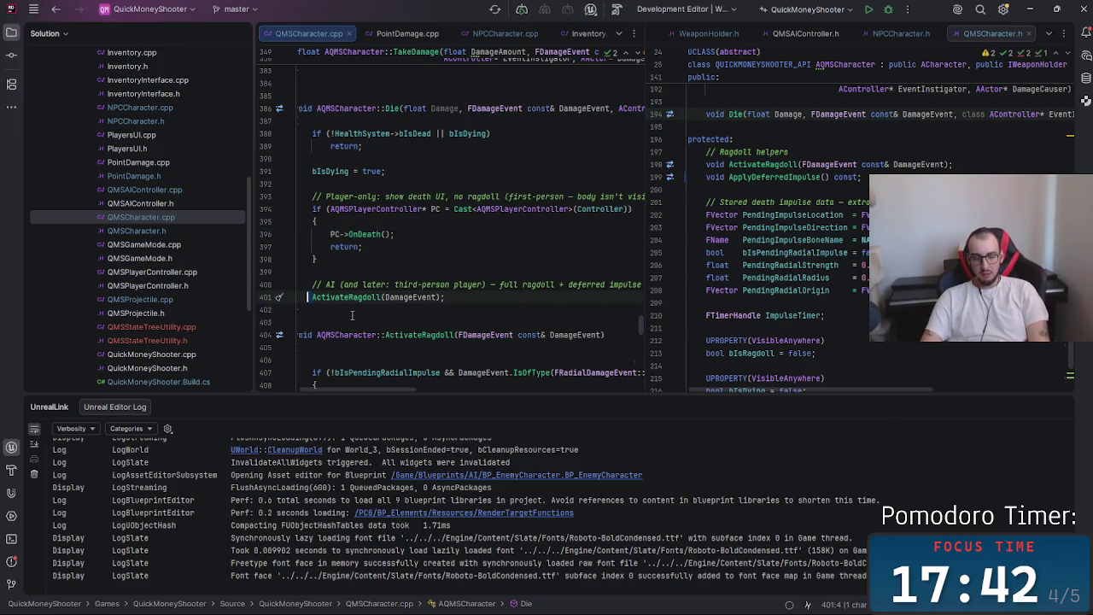
pyautogui.hotkey('ctrl', '/')
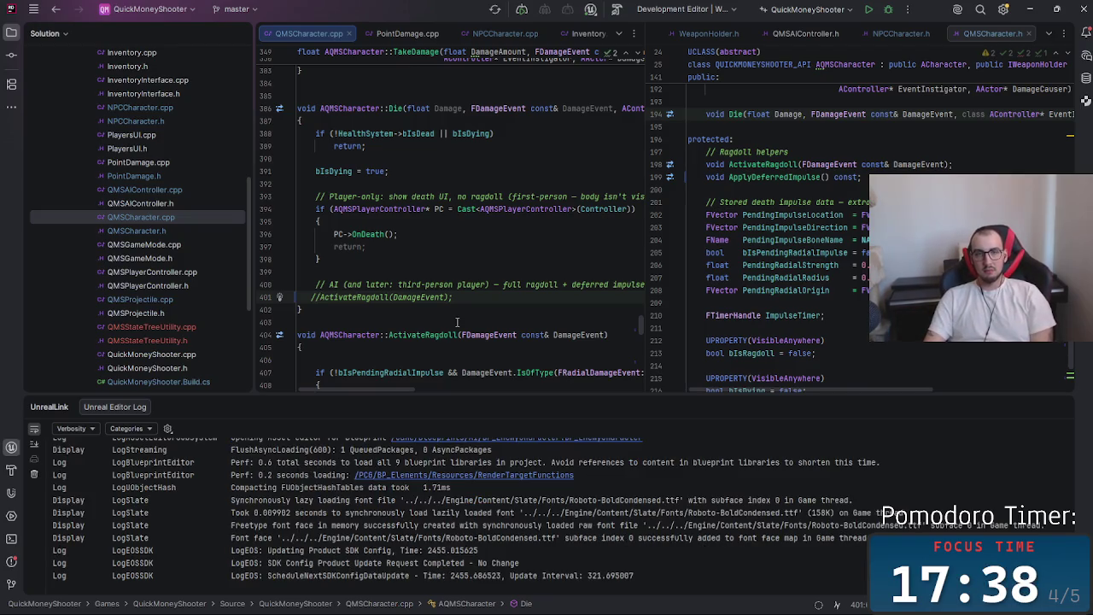
pyautogui.hotkey('ctrl', '/')
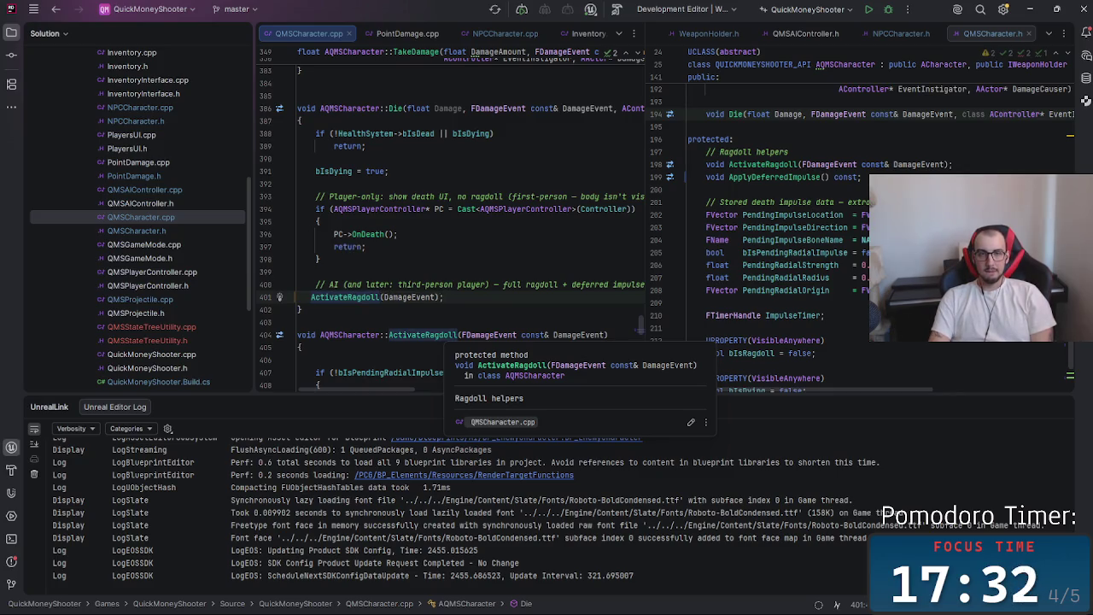
pyautogui.hotkey('ctrl', '/')
# Remove the stray block-comment character and leave the ActivateRagdoll call uncommented
pyautogui.press('Down')
pyautogui.write('*')
pyautogui.scroll(-4, 549, 368)
pyautogui.scroll(-5, 549, 367)
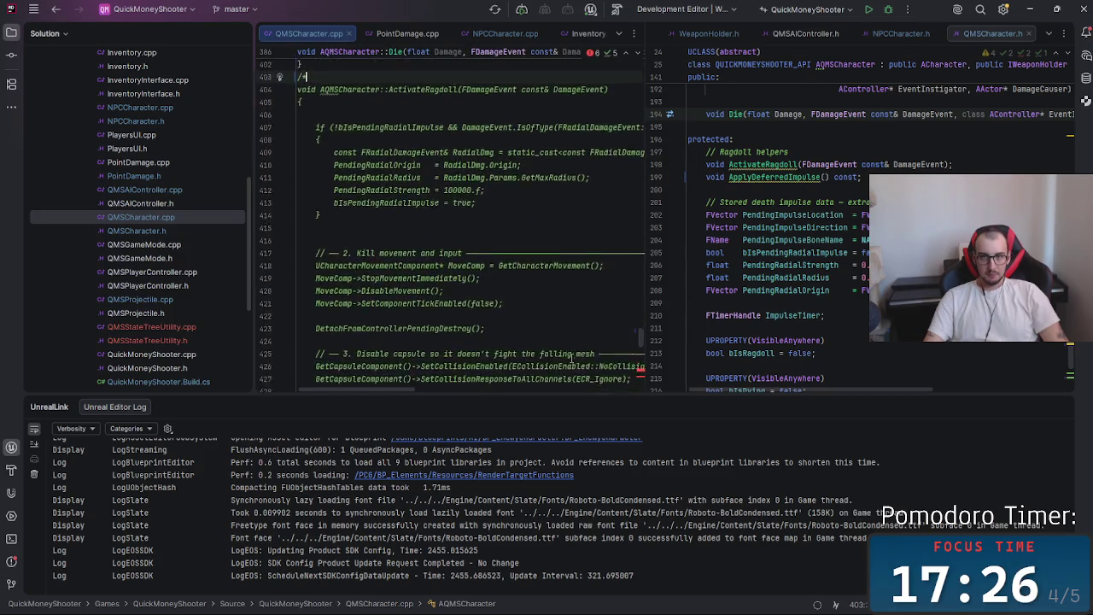
pyautogui.scroll(1, 571, 360)
pyautogui.scroll(8, 571, 359)
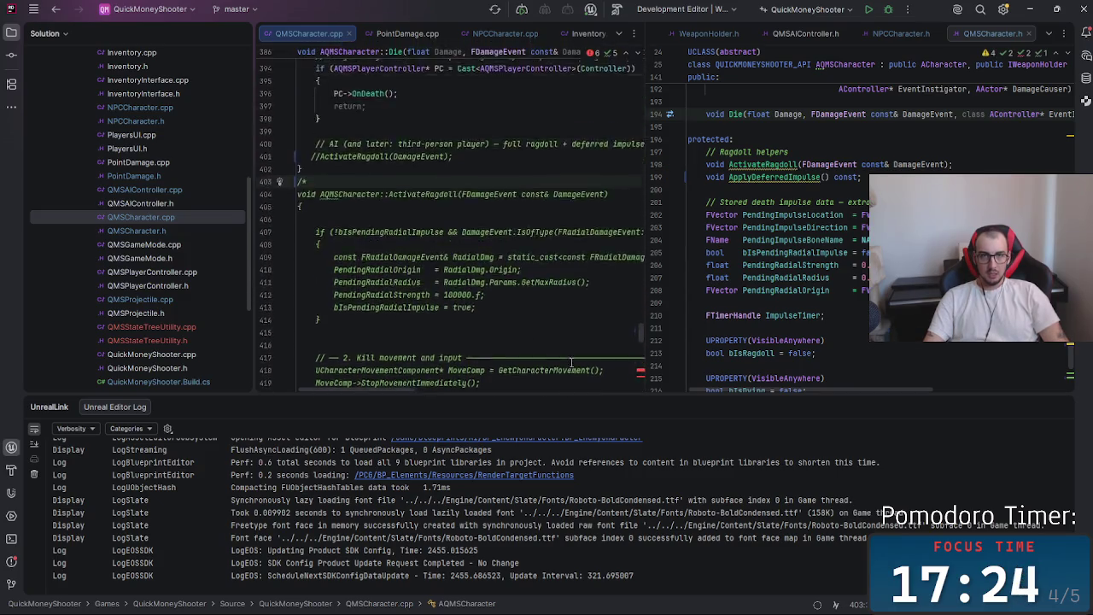
pyautogui.press('BackSpace')
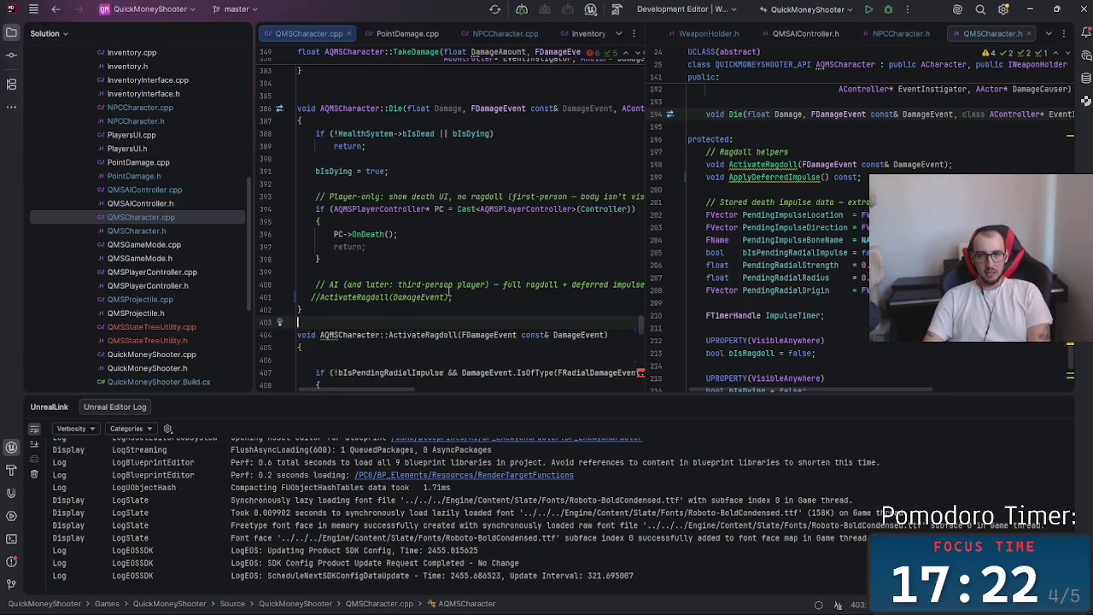
pyautogui.click(321, 297)
pyautogui.hotkey('ctrl', '/')
pyautogui.click(480, 321)
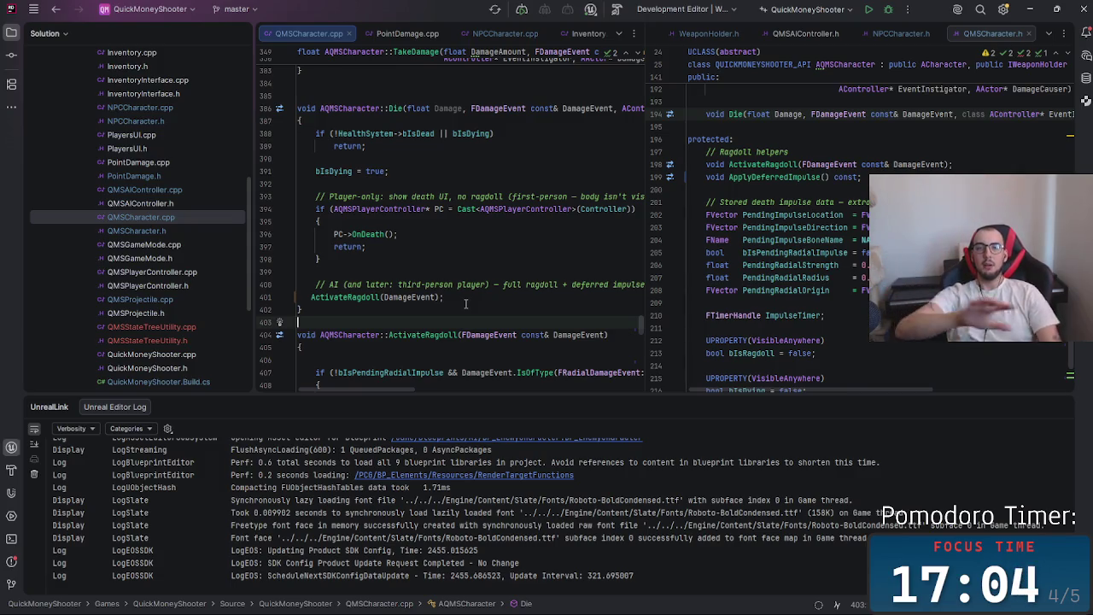
# Switch through the PointDamage.cpp and NPCCharacter.cpp tabs to Inventory.cpp
pyautogui.click(408, 34)
pyautogui.click(503, 34)
pyautogui.click(576, 34)
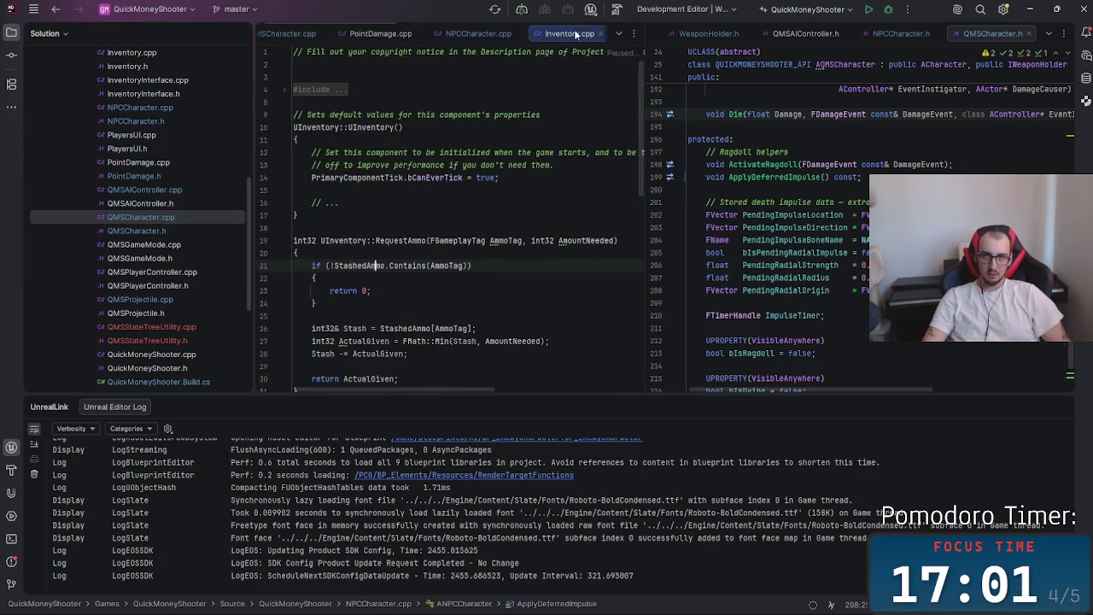
# Save the ST_Basic state tree with Ctrl+S, then bring up the FPPtest editor window
pyautogui.click(617, 34)
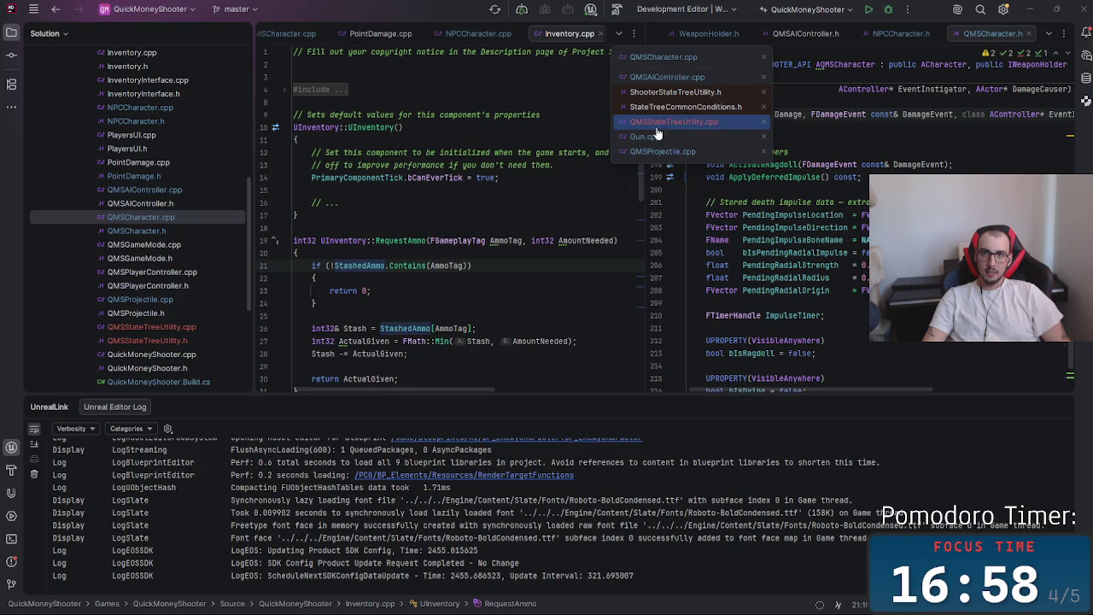
pyautogui.hotkey('alt', 'Tab')
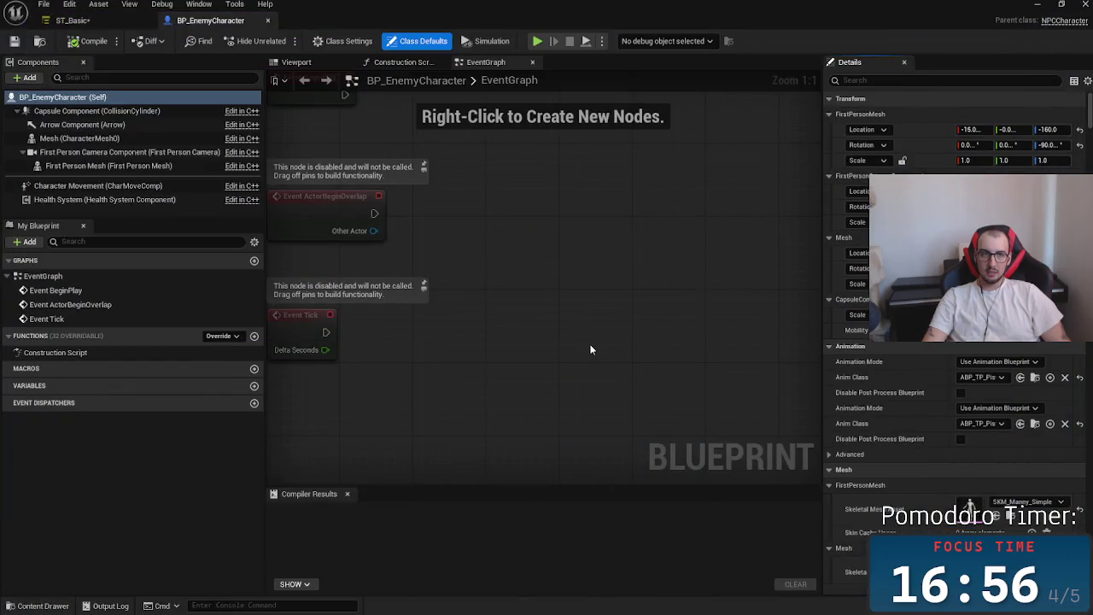
pyautogui.click(107, 21)
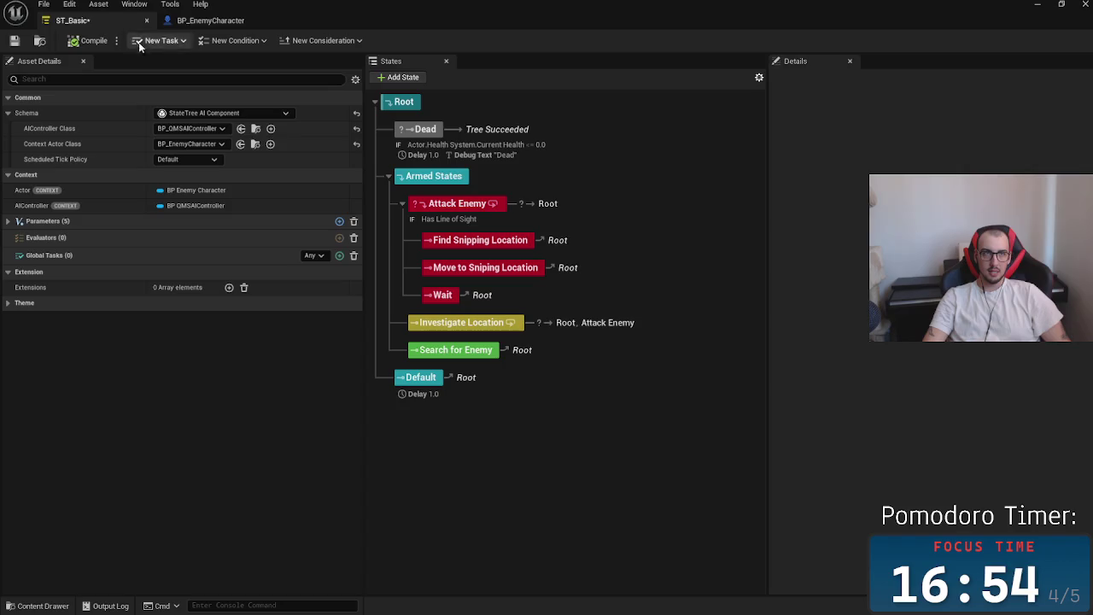
pyautogui.hotkey('ctrl', 's')
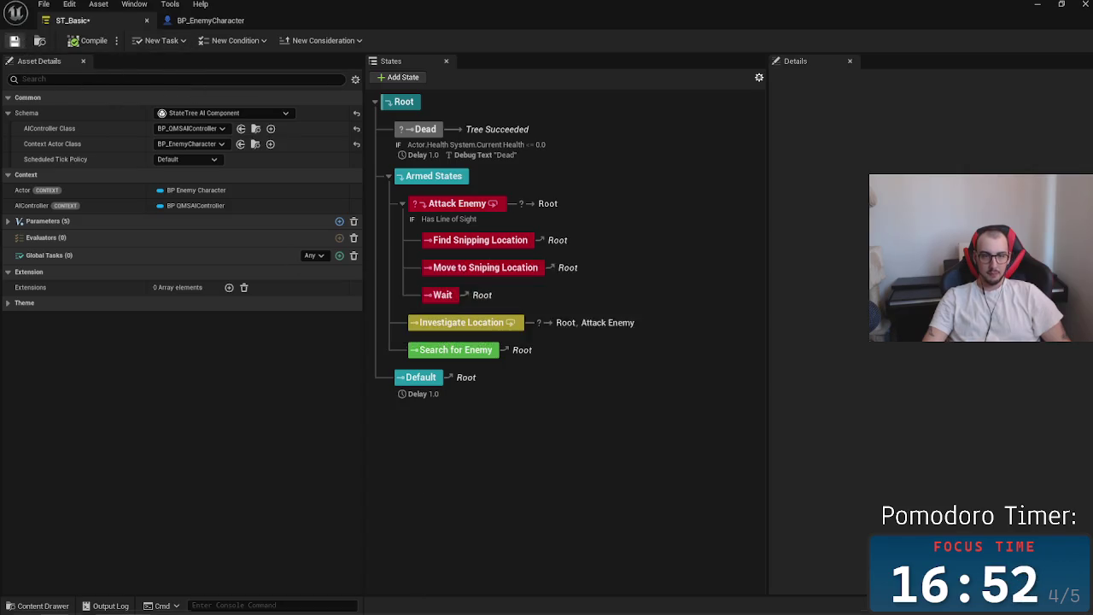
pyautogui.moveTo(549, 602)
pyautogui.click(491, 542)
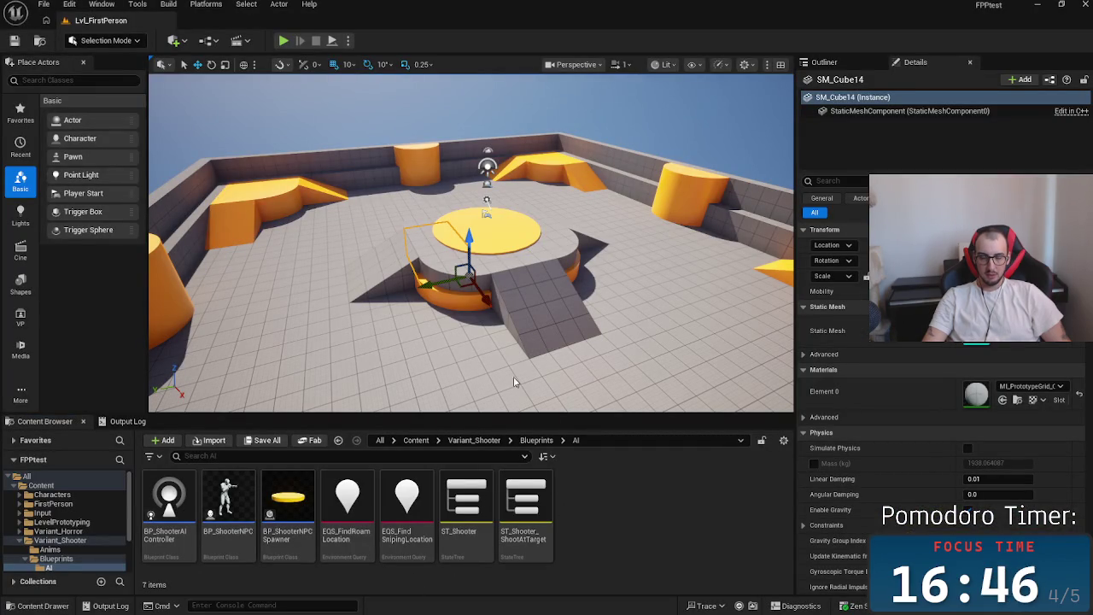
# Return to the ST_Basic window and select the Attack Enemy state to view its properties
pyautogui.hotkey('alt', 'Tab')
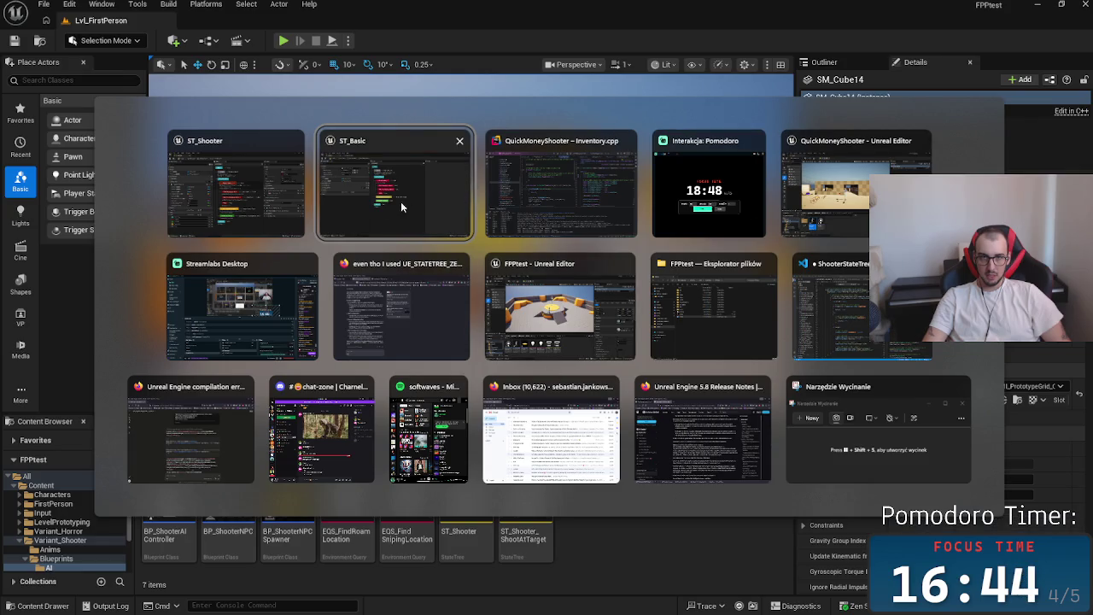
pyautogui.click(394, 204)
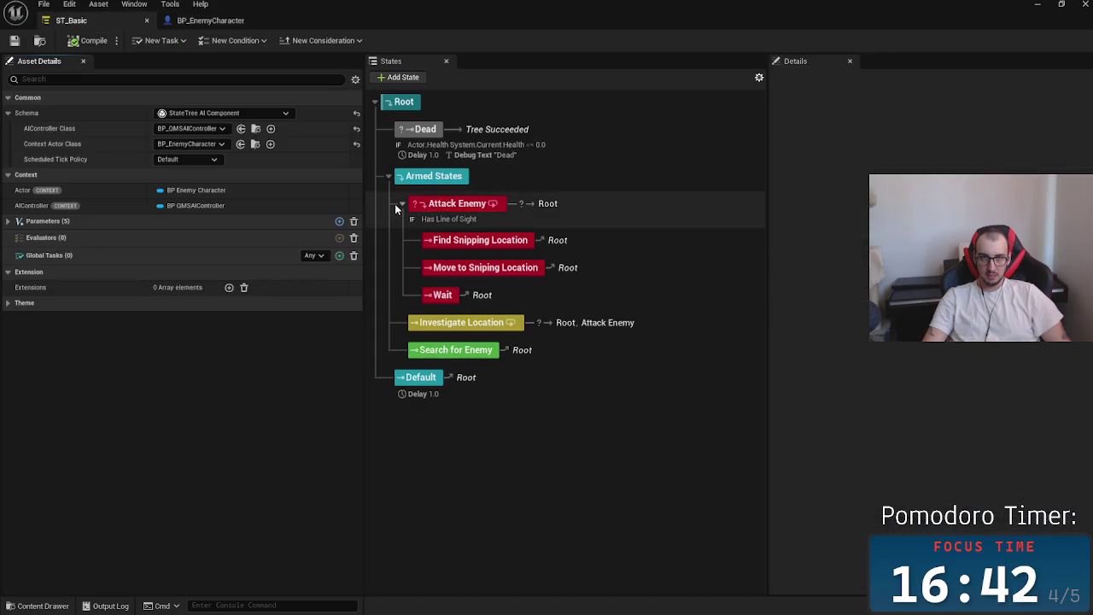
pyautogui.click(616, 202)
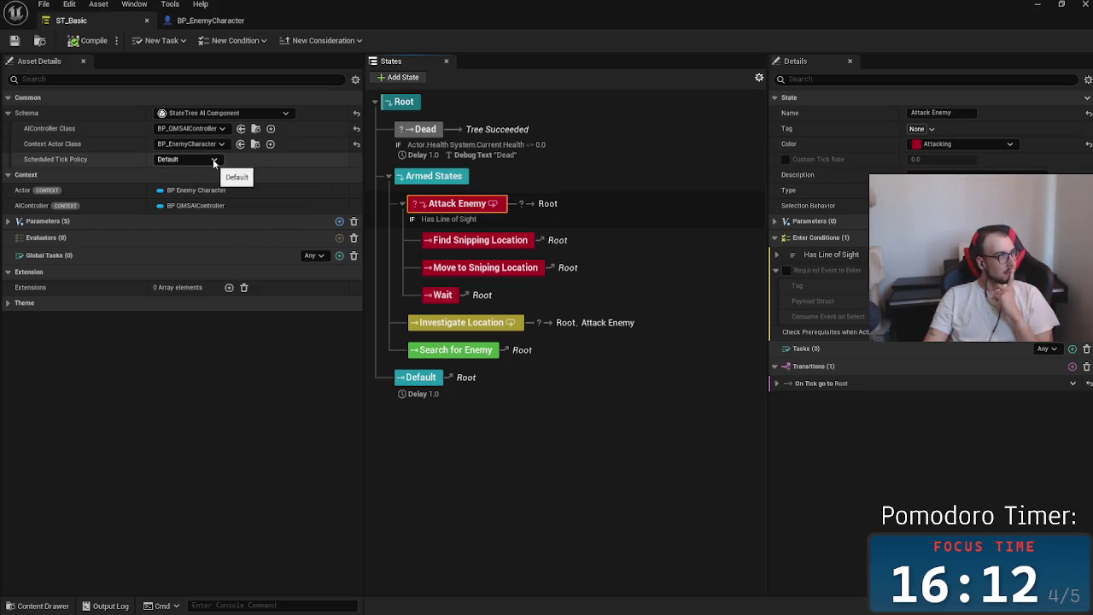
pyautogui.hotkey('alt', 'Tab')
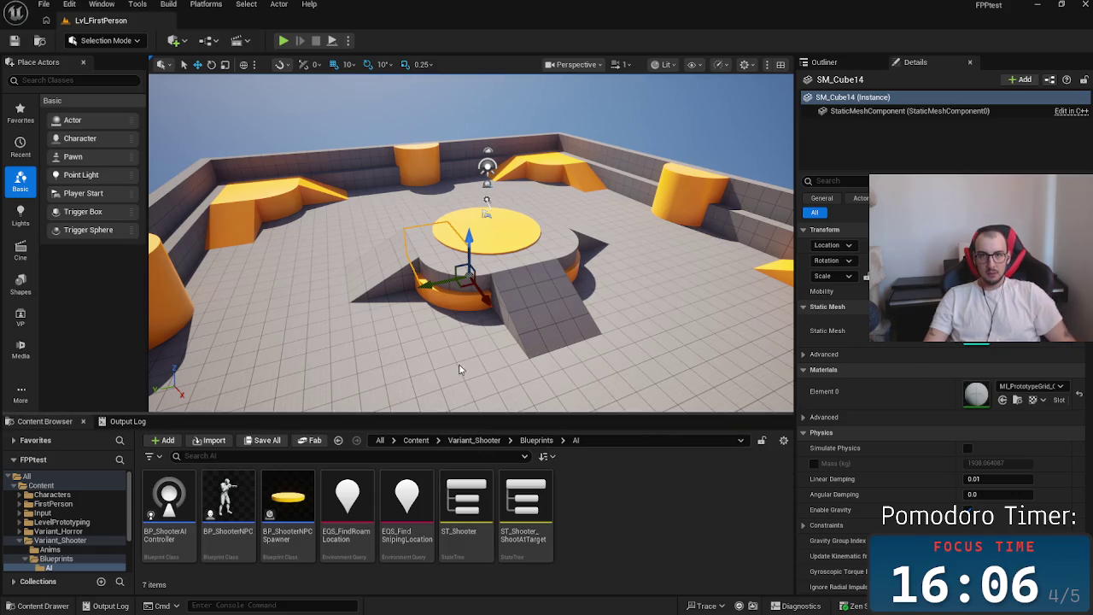
pyautogui.hotkey('alt', 'Tab')
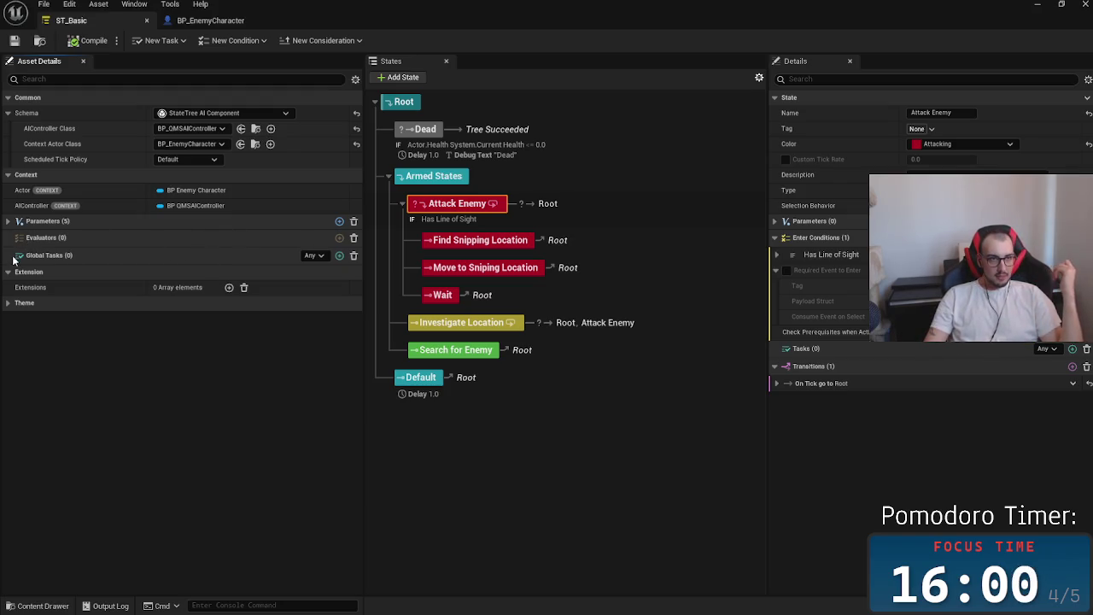
pyautogui.click(340, 255)
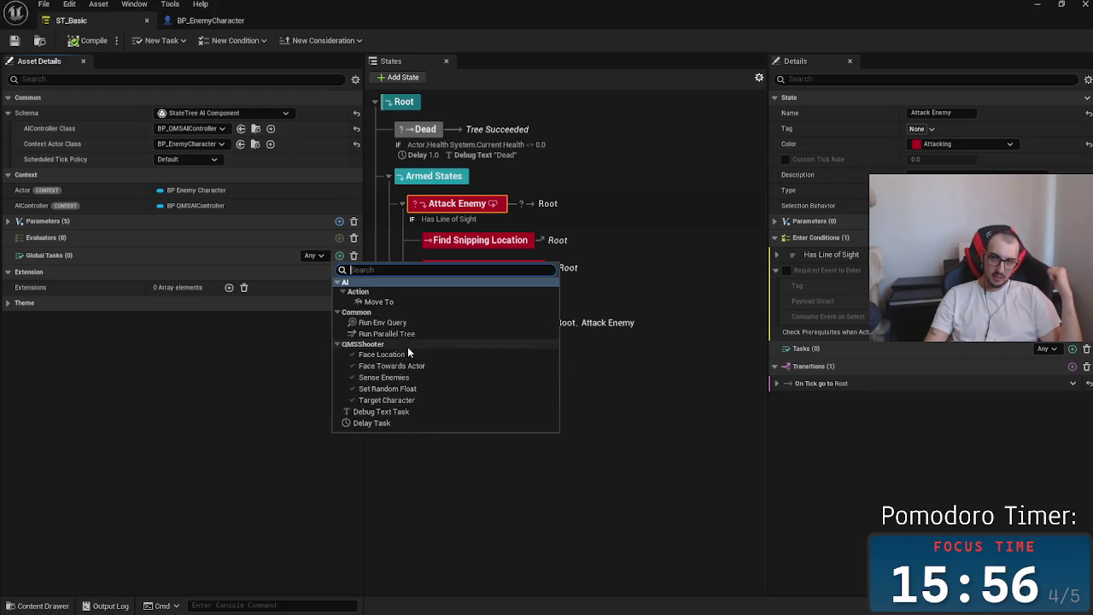
# Add Sense Enemies as a global task, then compile and save ST_Basic
pyautogui.click(437, 377)
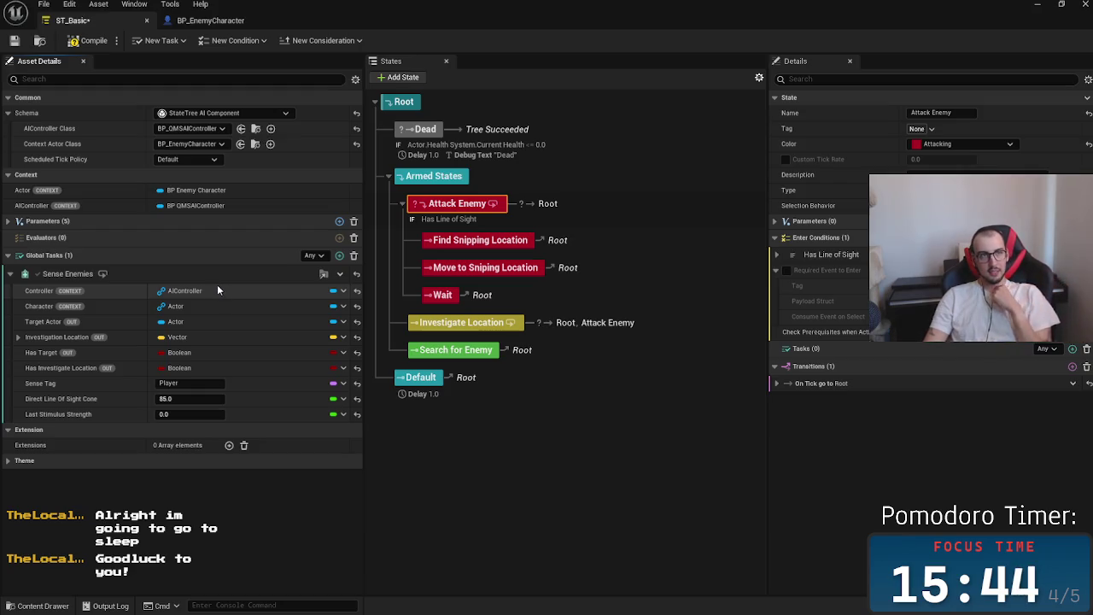
pyautogui.click(96, 49)
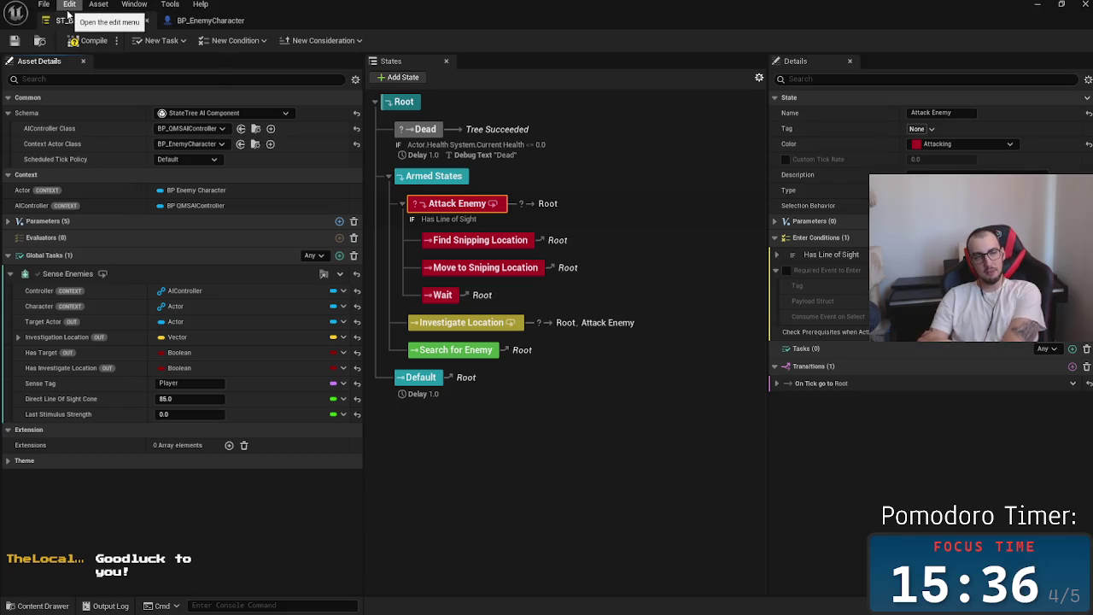
pyautogui.click(14, 40)
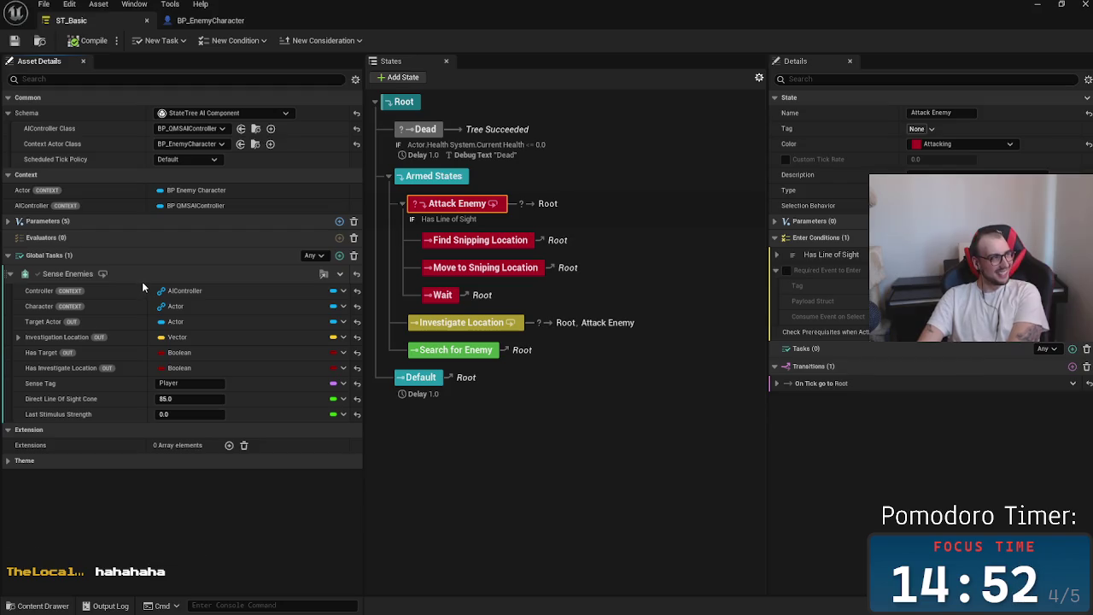
# Expand and collapse the Sense Enemies task's Investigation Location to check its X, Y, Z
pyautogui.click(17, 338)
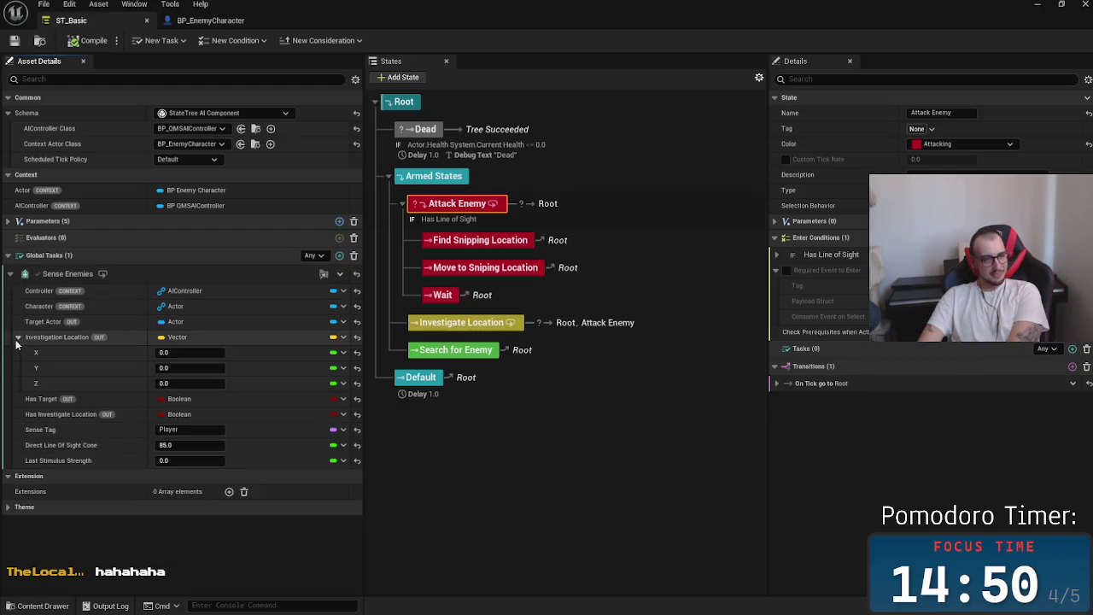
pyautogui.click(17, 338)
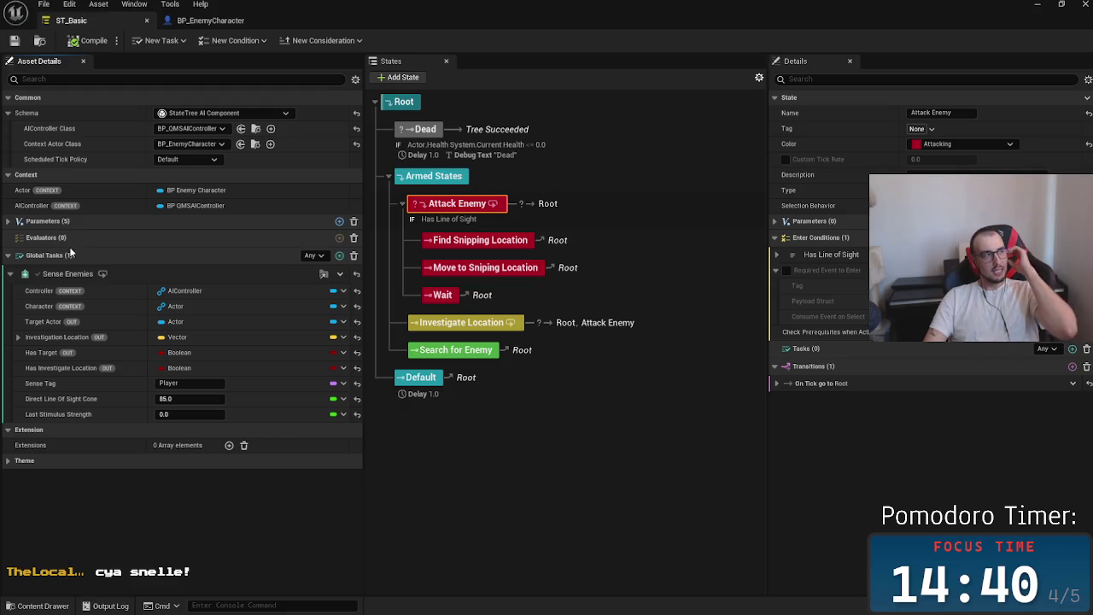
# Expand the On Tick to Root transition, browse enter conditions without adding, and expand Has Line of Sight
pyautogui.click(779, 383)
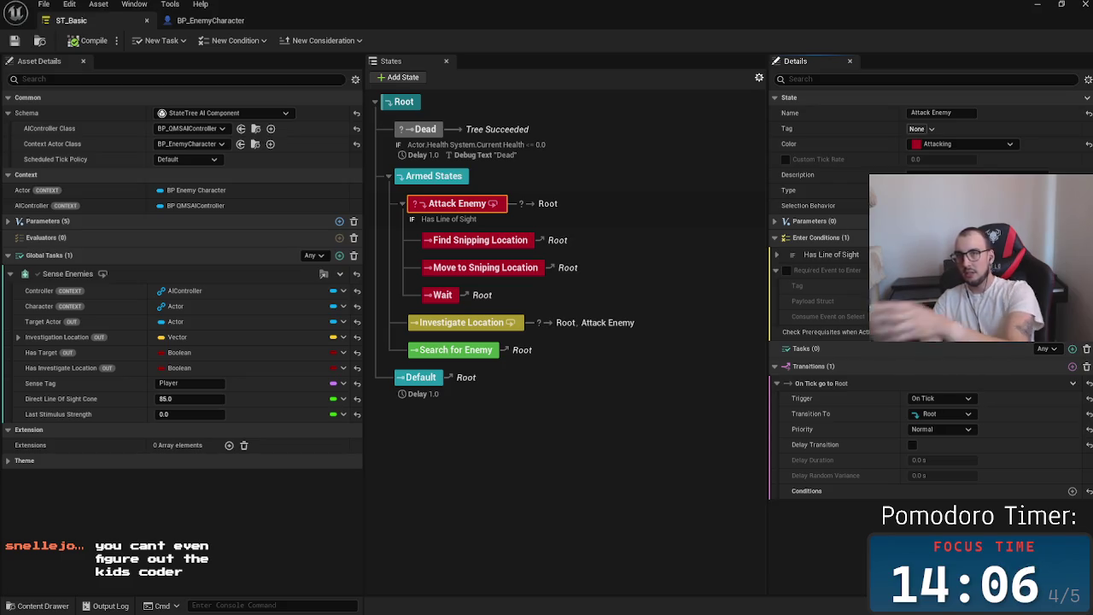
pyautogui.click(1073, 238)
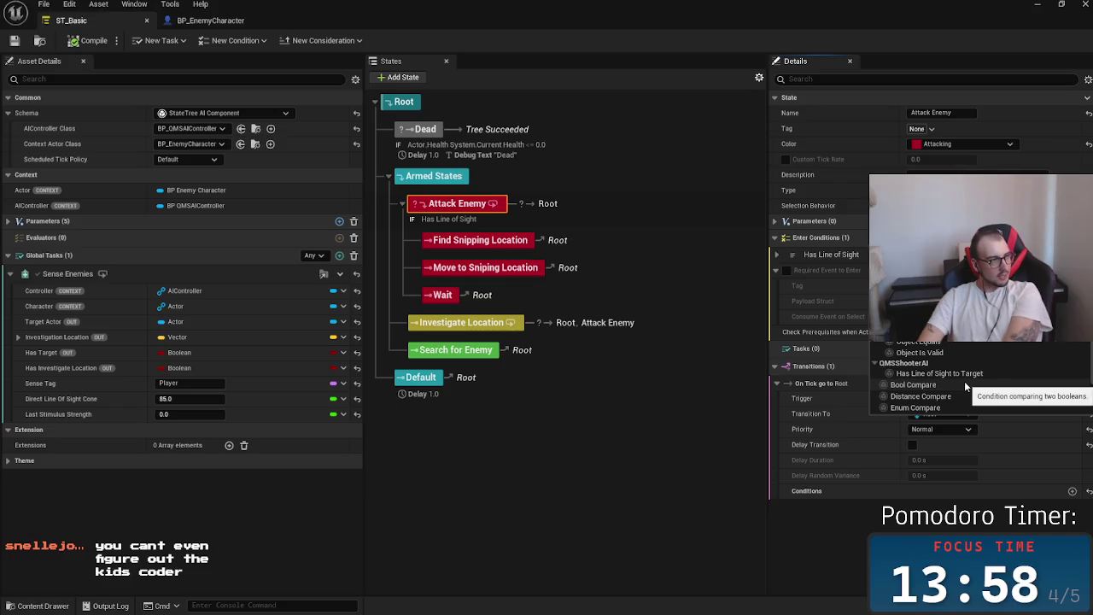
pyautogui.click(845, 246)
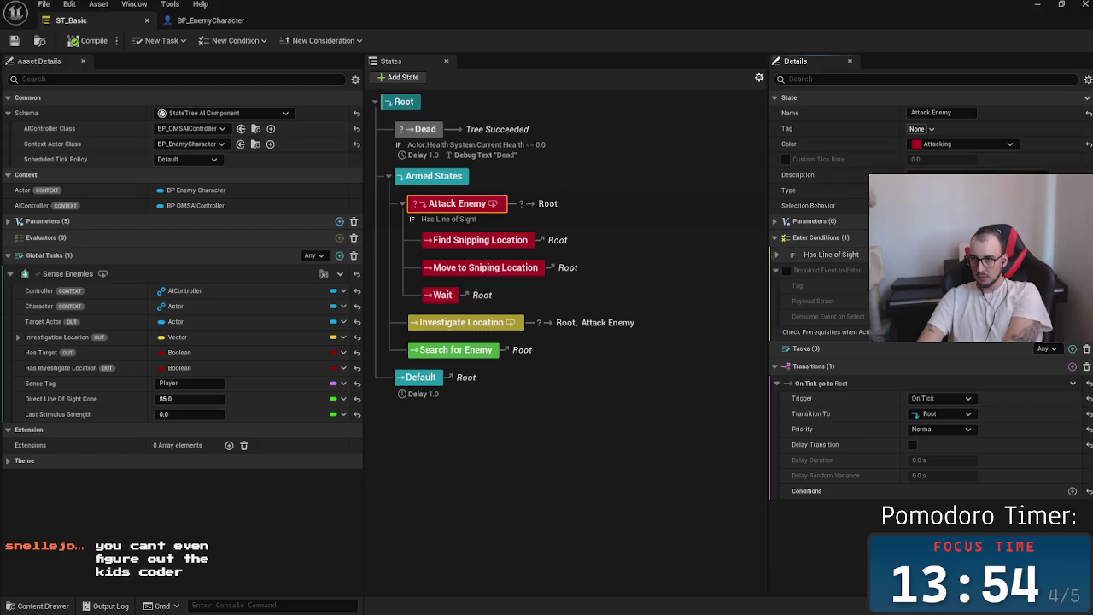
pyautogui.click(776, 256)
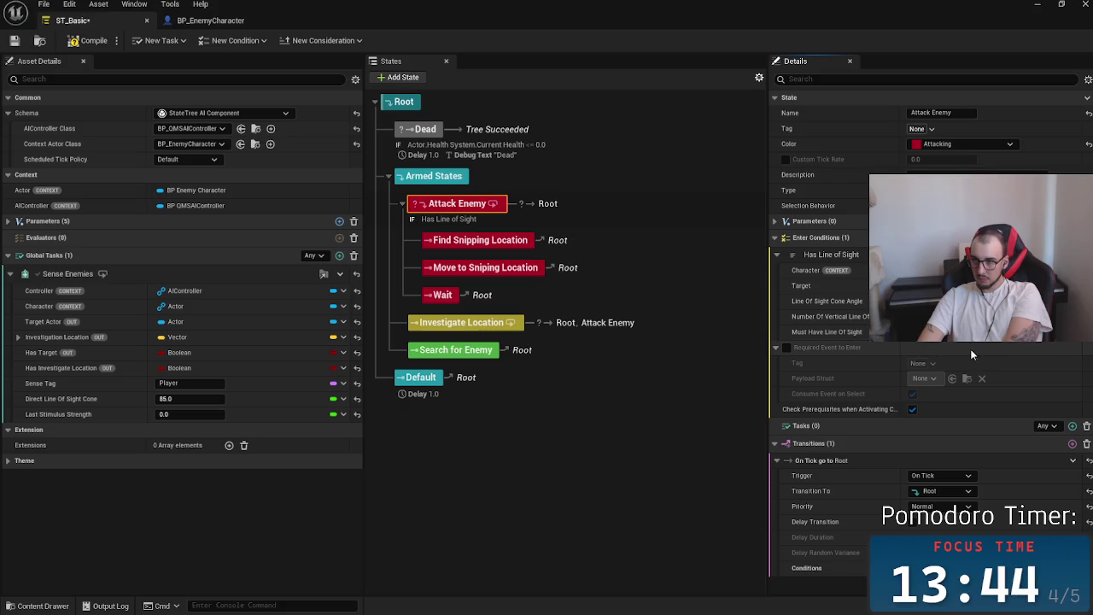
pyautogui.click(788, 349)
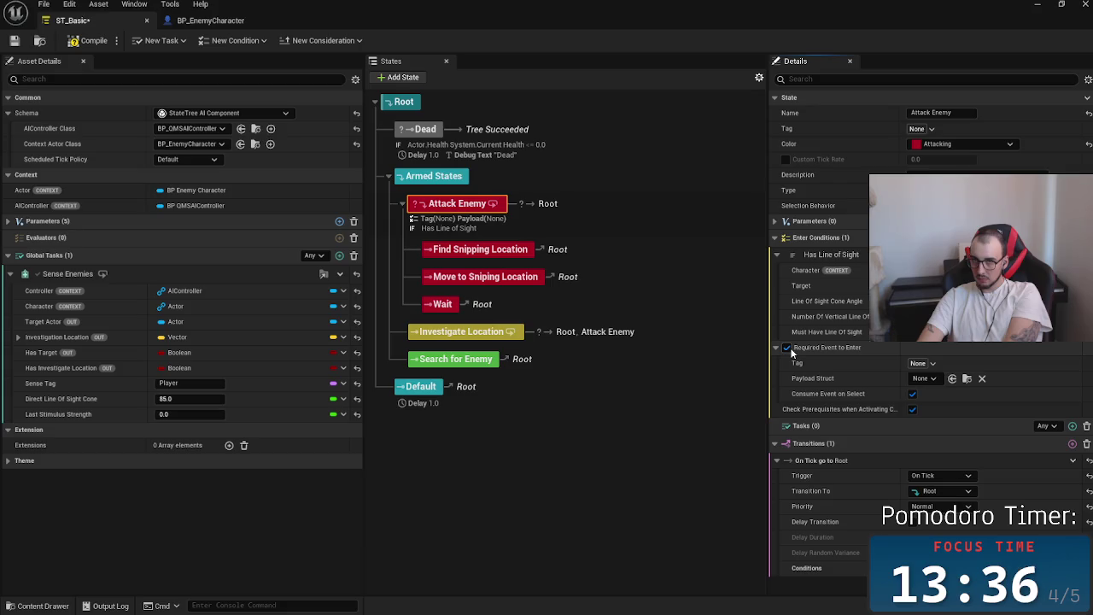
pyautogui.click(788, 349)
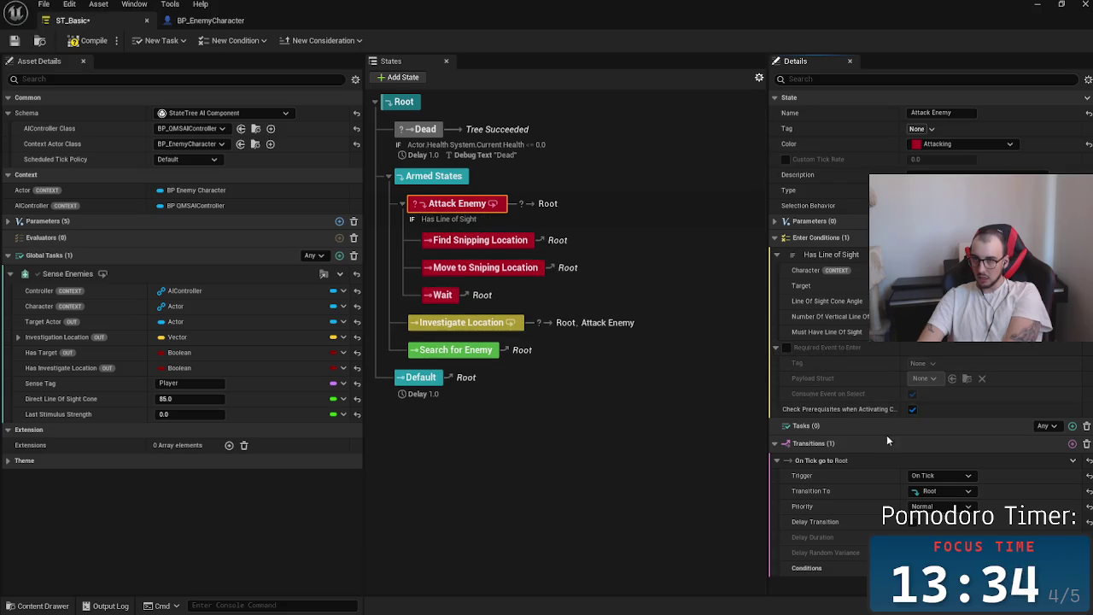
pyautogui.moveTo(882, 415)
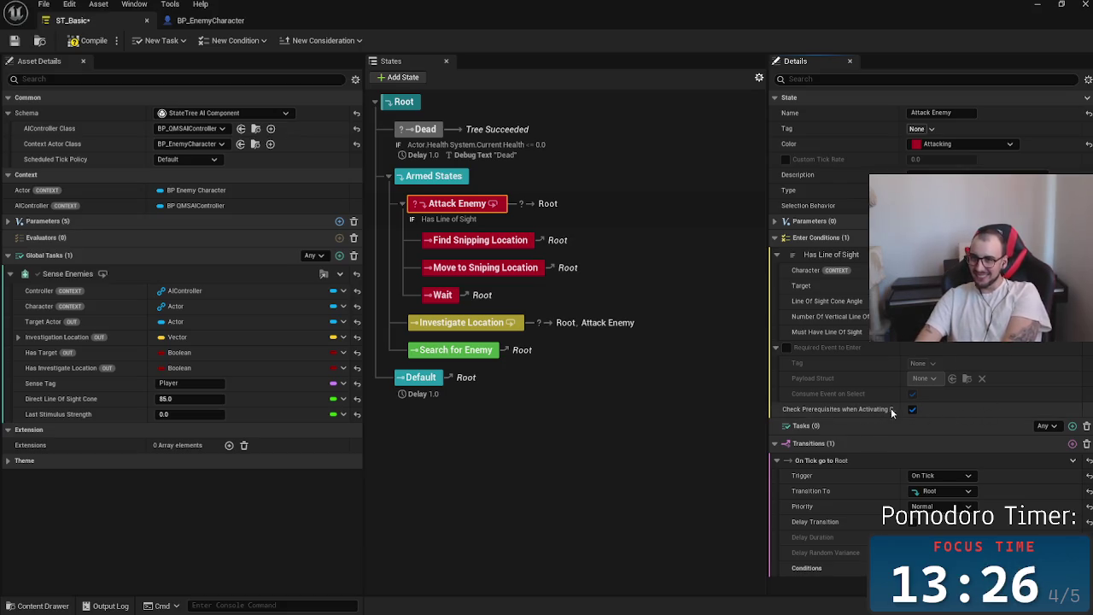
pyautogui.click(1073, 237)
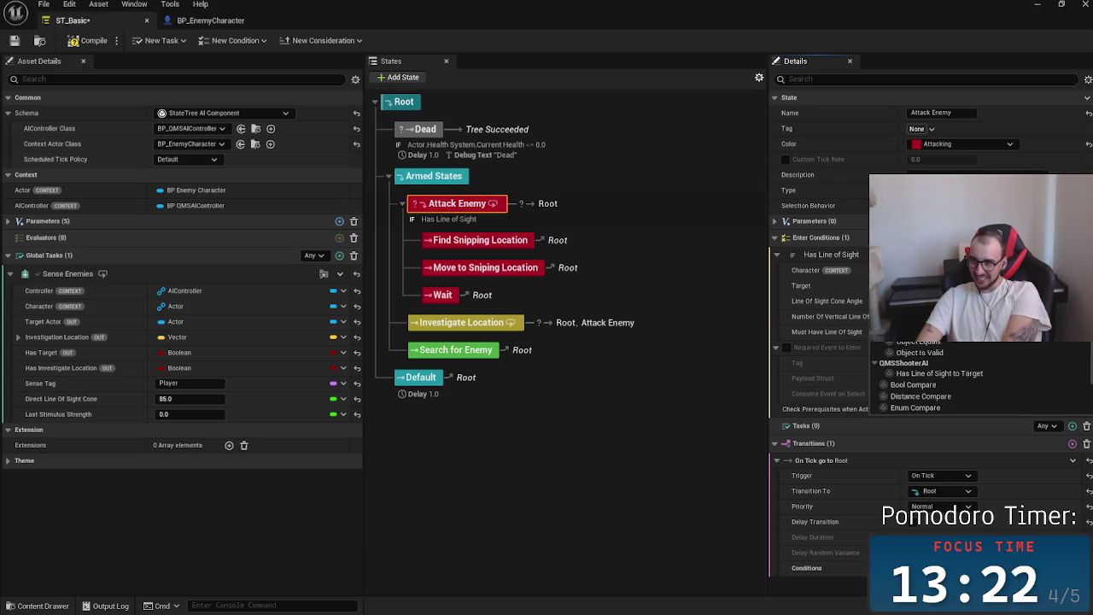
# Add an Is Object Valid enter condition, delete Has Line of Sight, then delete Is Object Valid too
pyautogui.click(987, 352)
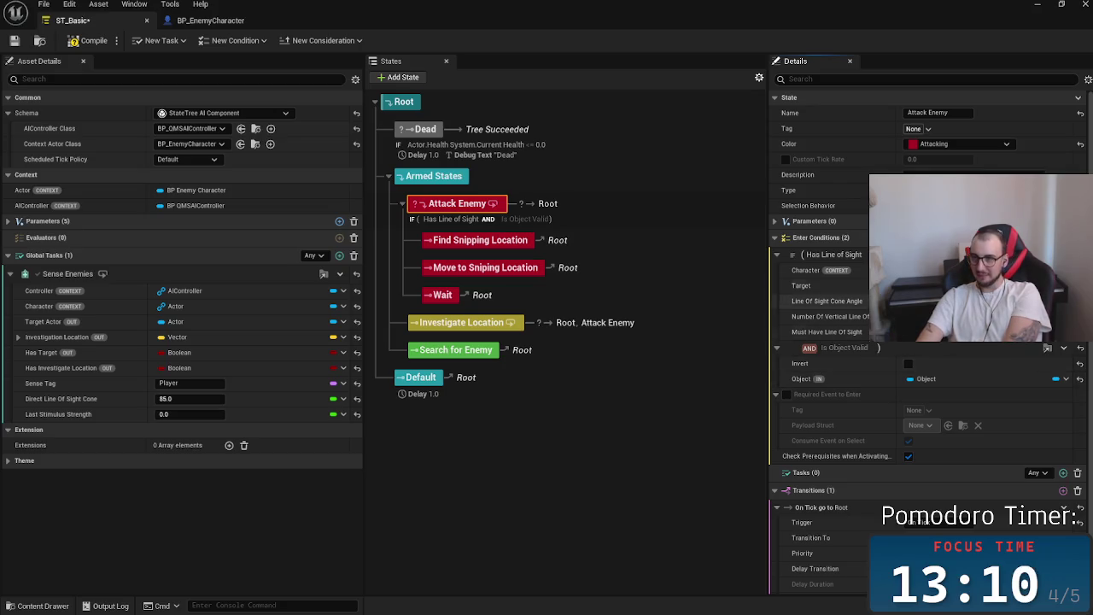
pyautogui.press('Delete')
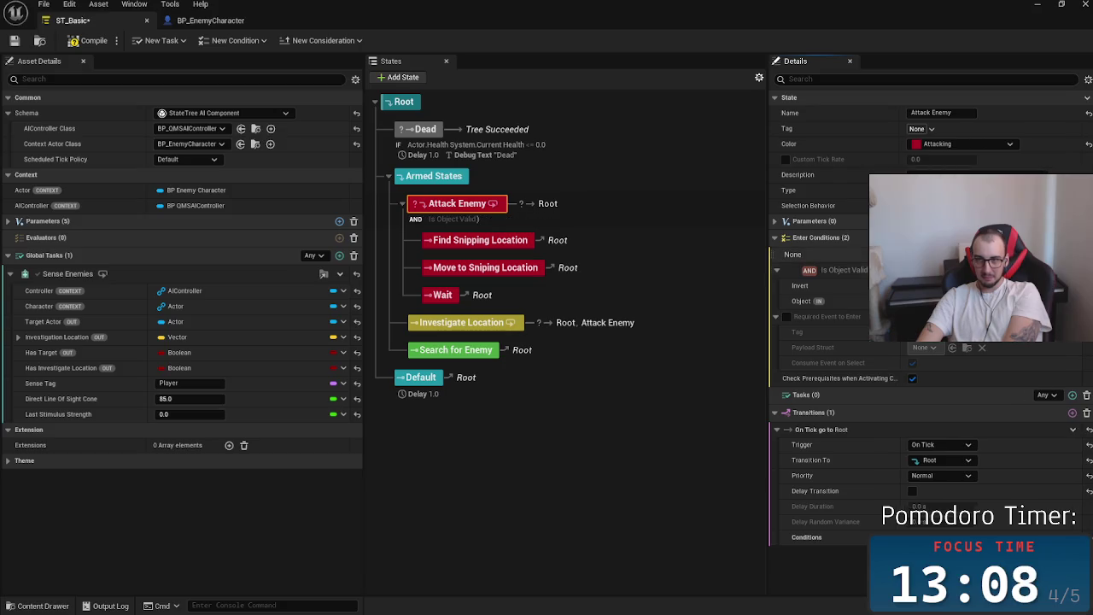
pyautogui.click(846, 254)
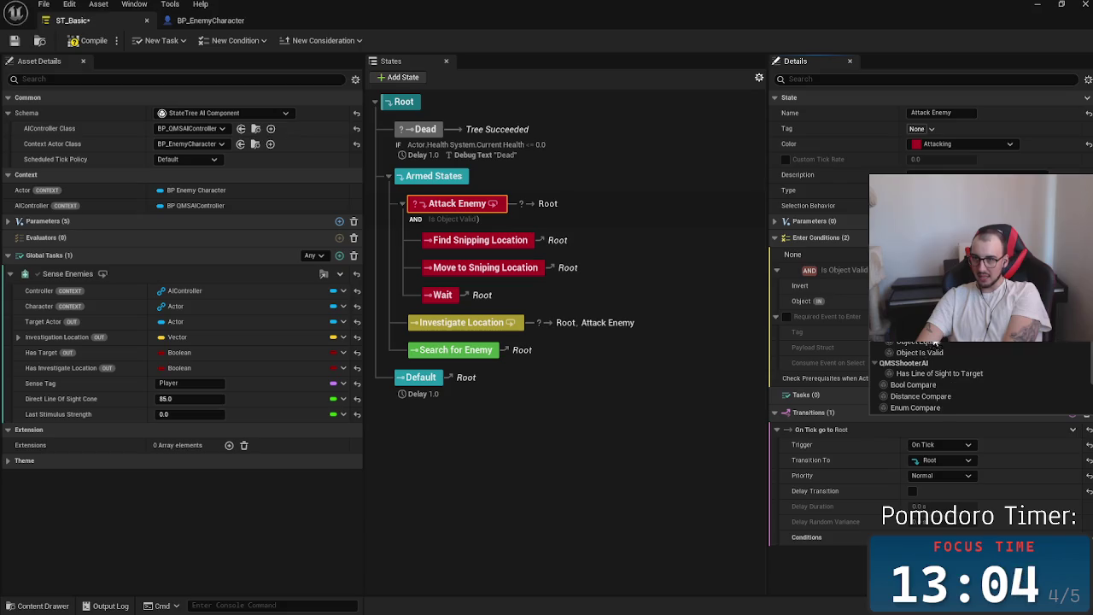
pyautogui.scroll(-3, 1029, 351)
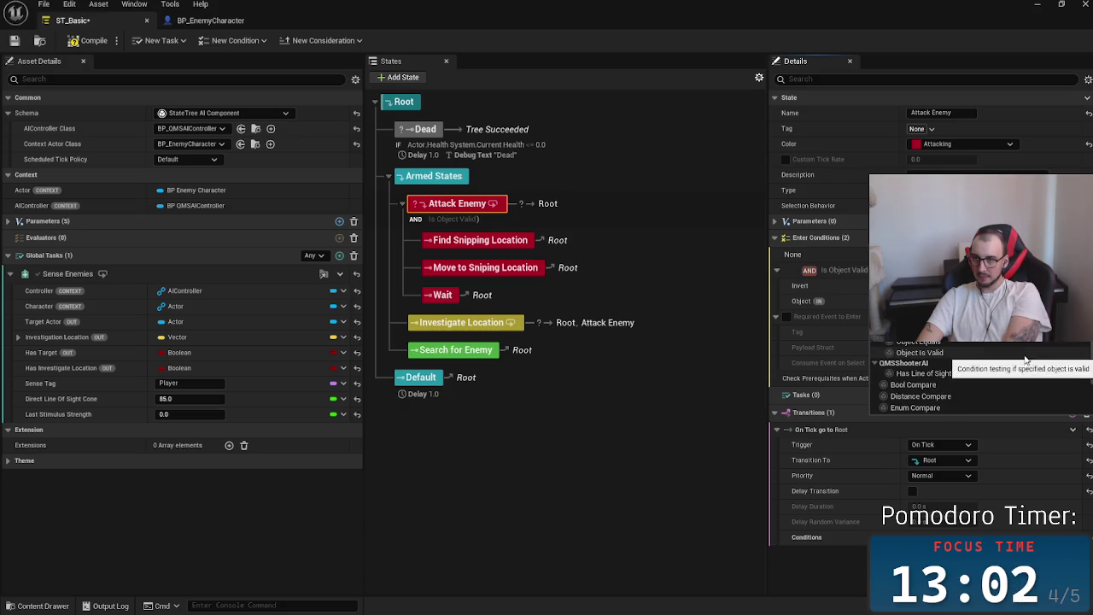
pyautogui.scroll(2, 1024, 364)
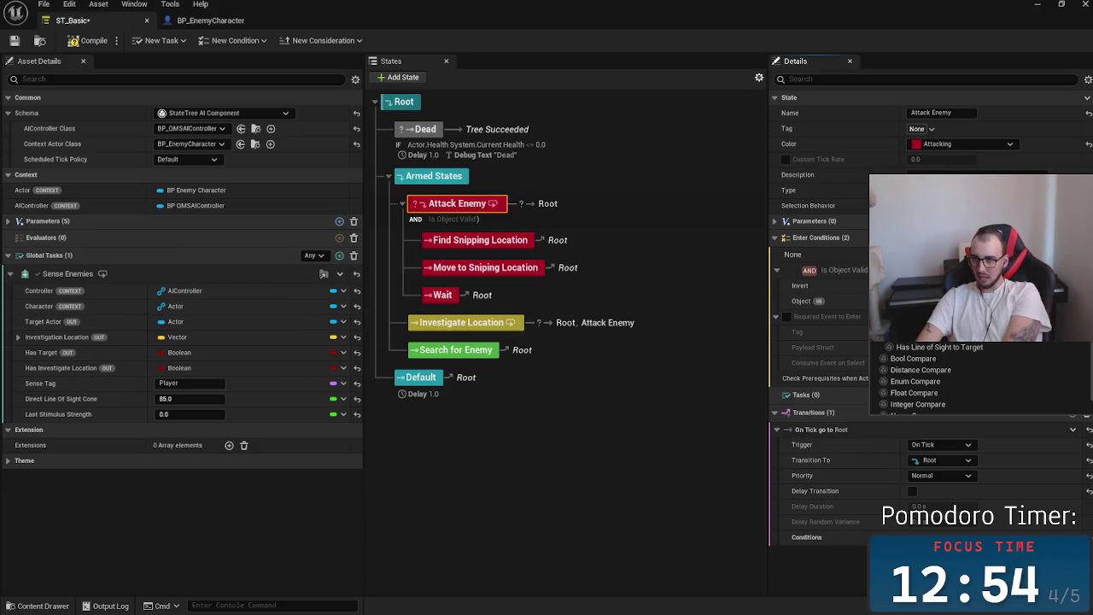
pyautogui.press('Escape')
pyautogui.click(777, 238)
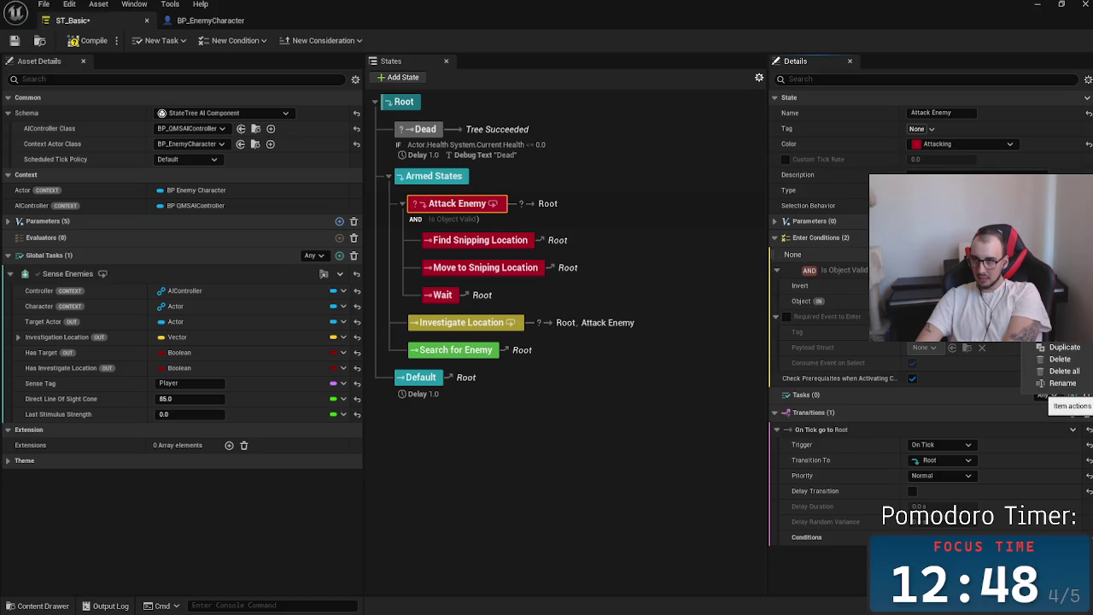
pyautogui.click(778, 269)
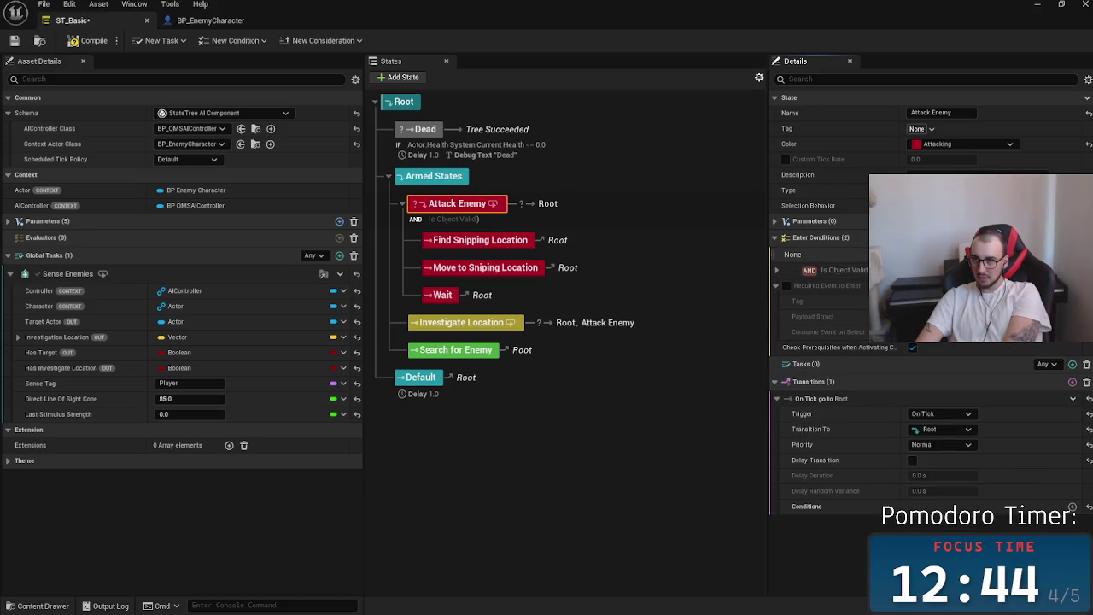
pyautogui.press('Delete')
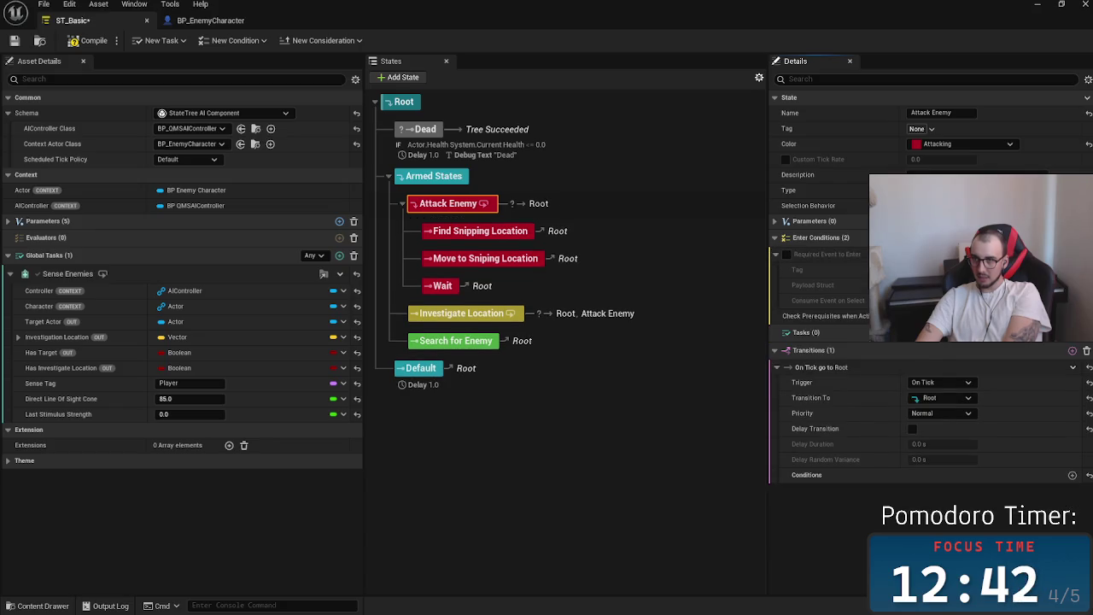
# Try an Is Child Of Class enter condition on Attack Enemy, then undo it, leaving an empty slot
pyautogui.click(1073, 238)
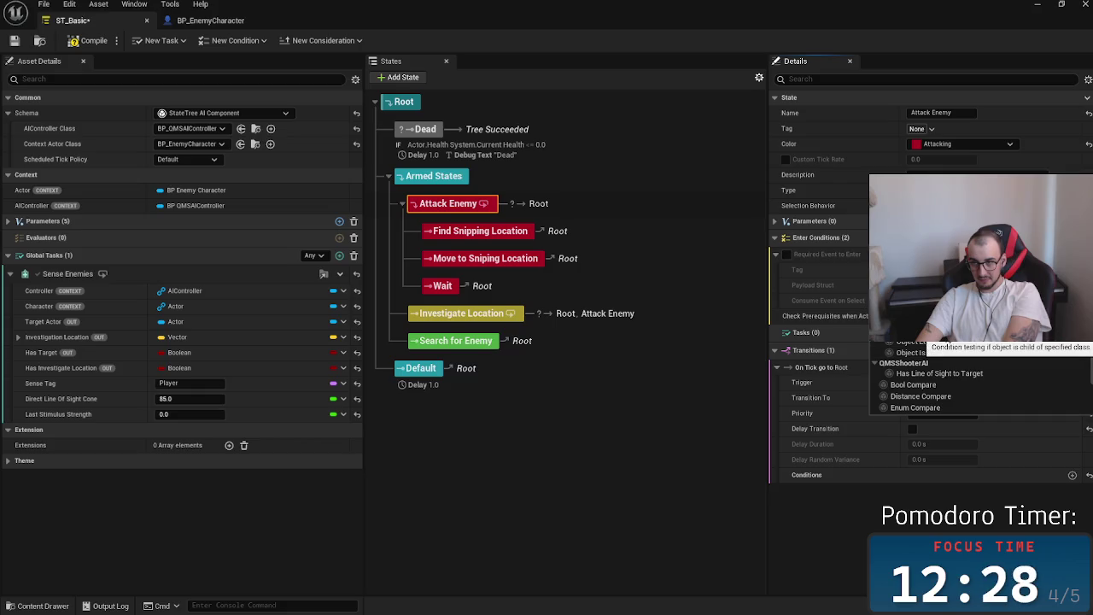
pyautogui.click(914, 352)
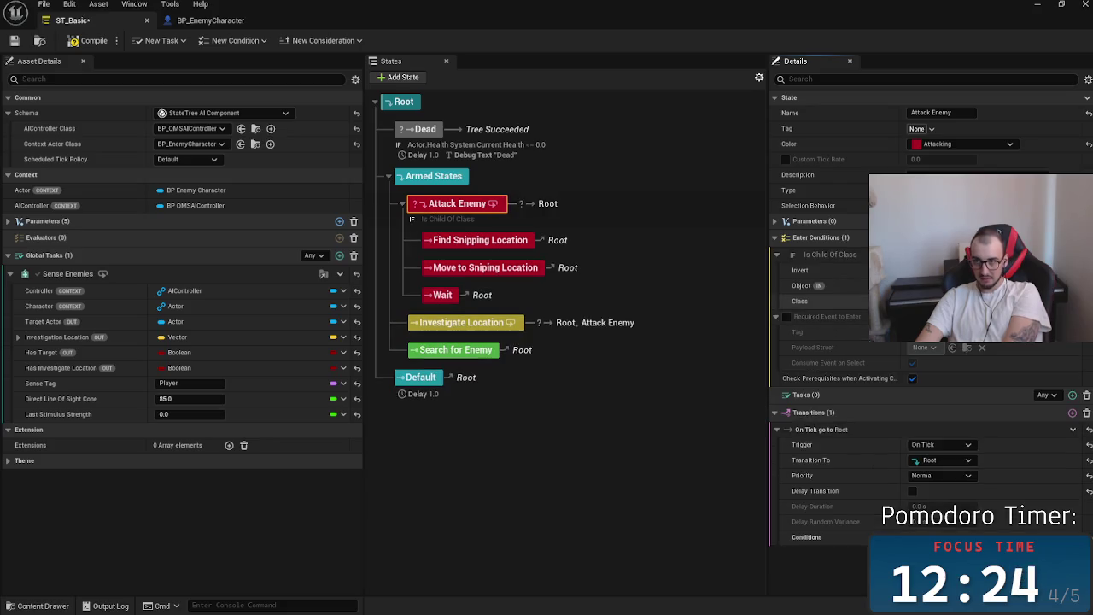
pyautogui.click(940, 301)
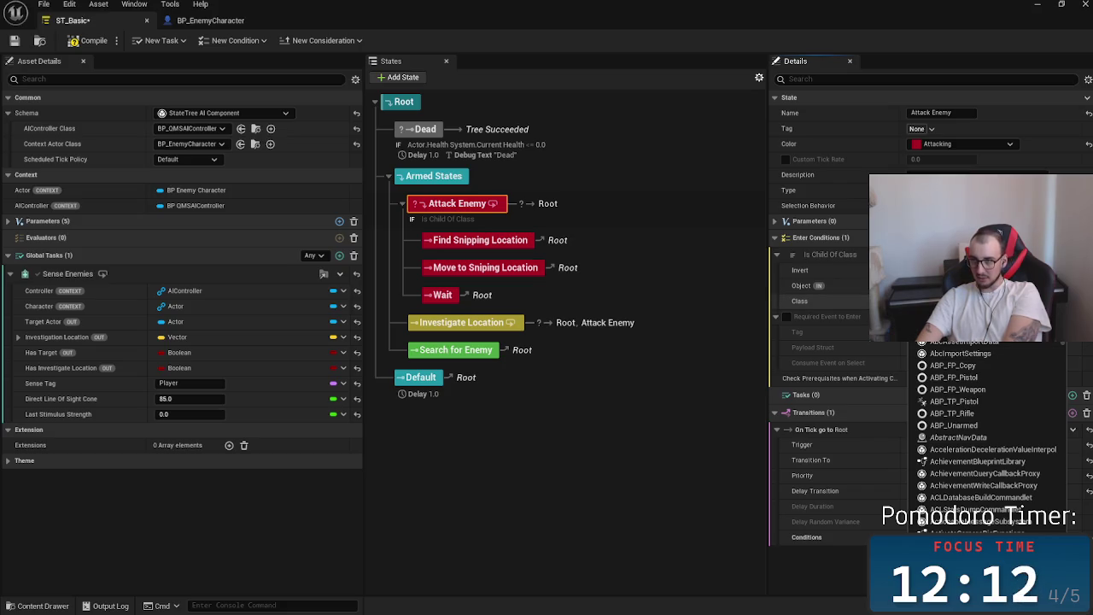
pyautogui.press('Escape')
pyautogui.hotkey('ctrl', 'z')
pyautogui.click(1073, 254)
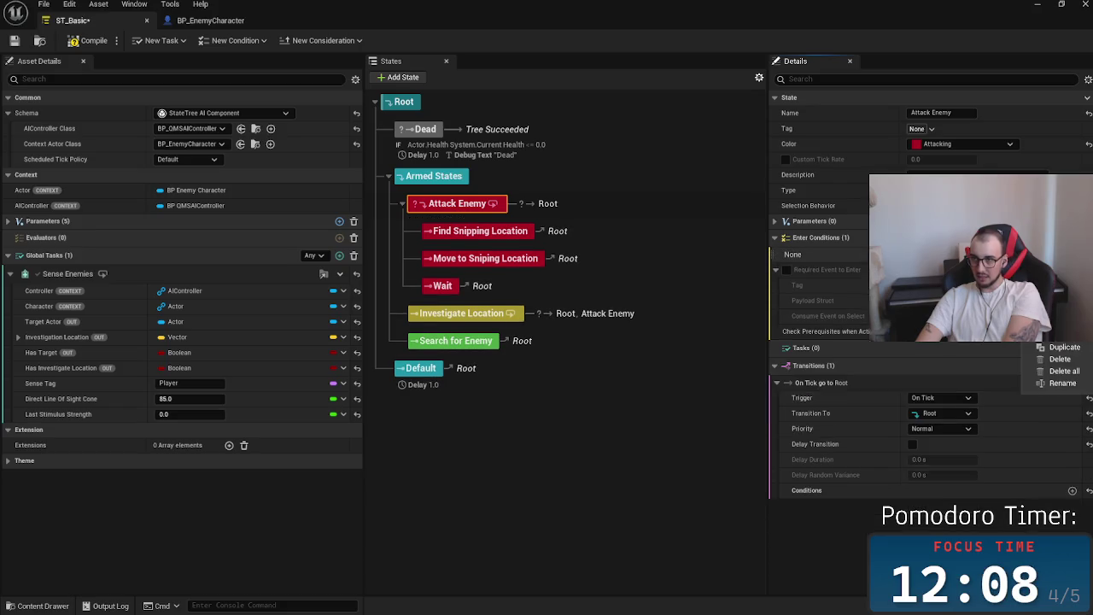
# Delete all of Attack Enemy's enter conditions, browse the condition types without adding one, then go to the level editor
pyautogui.click(1060, 372)
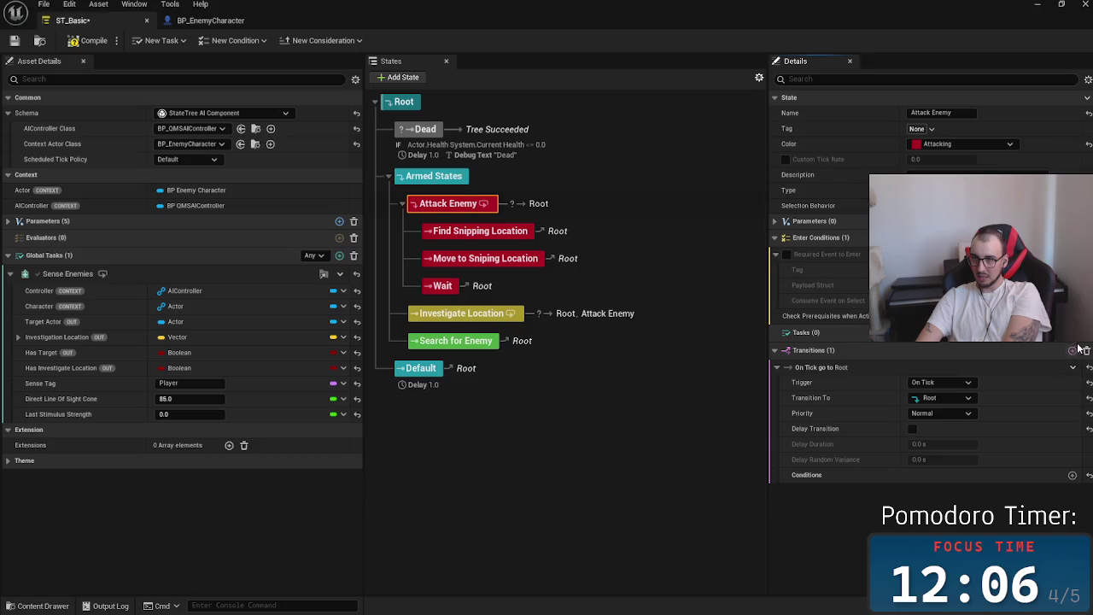
pyautogui.click(1073, 237)
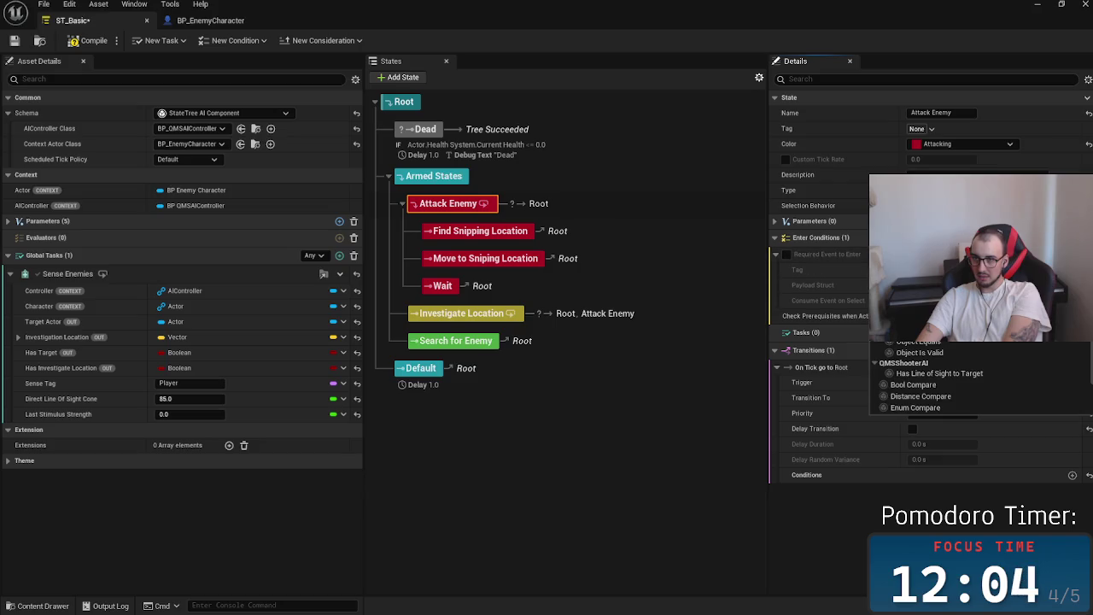
pyautogui.scroll(-3, 949, 389)
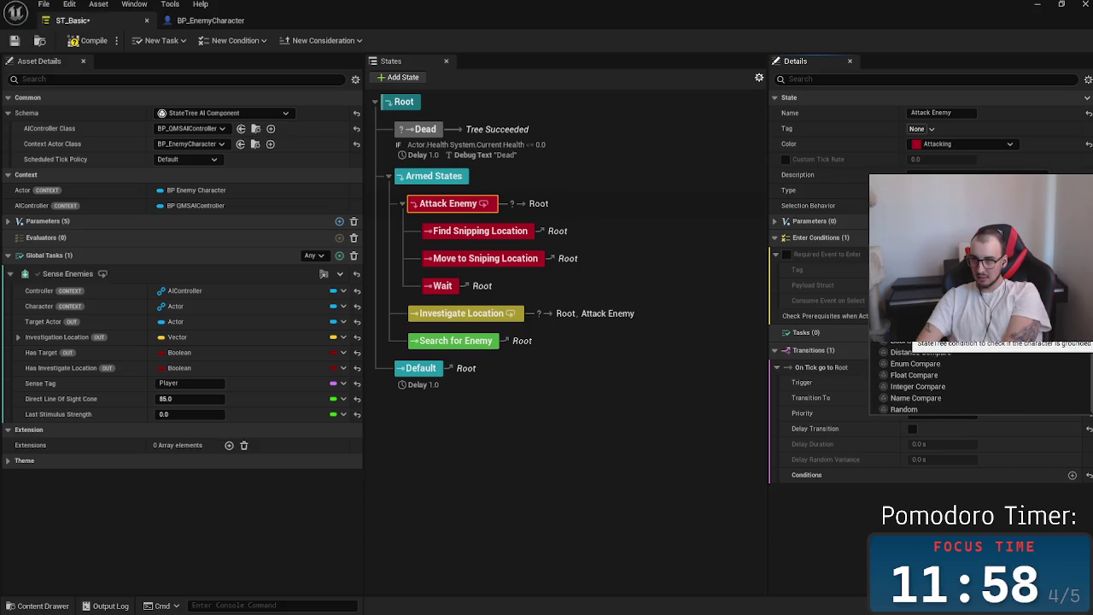
pyautogui.scroll(3, 940, 376)
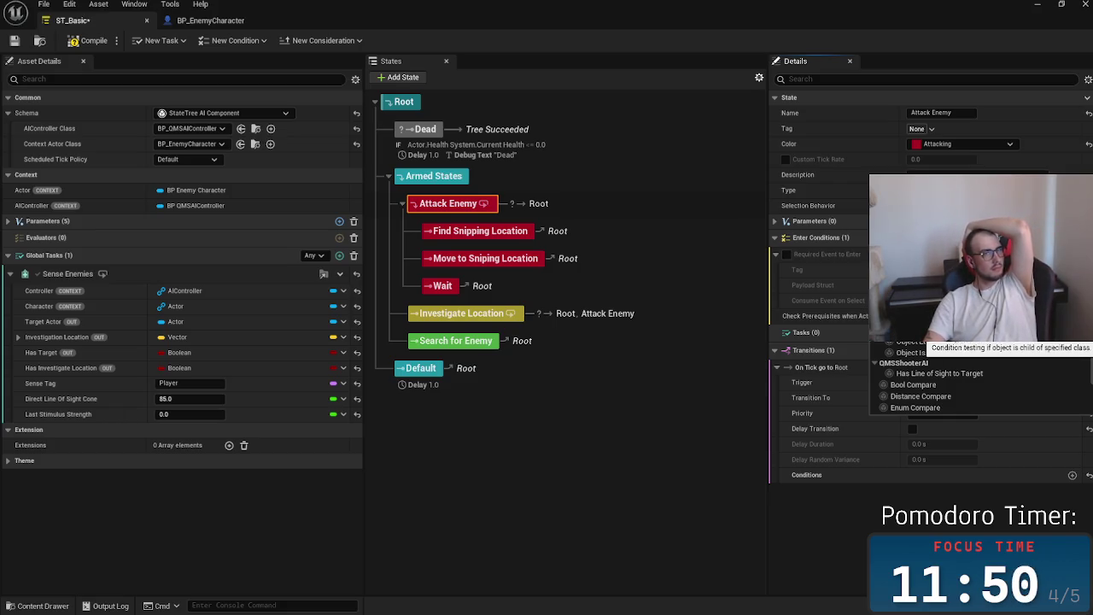
pyautogui.click(148, 274)
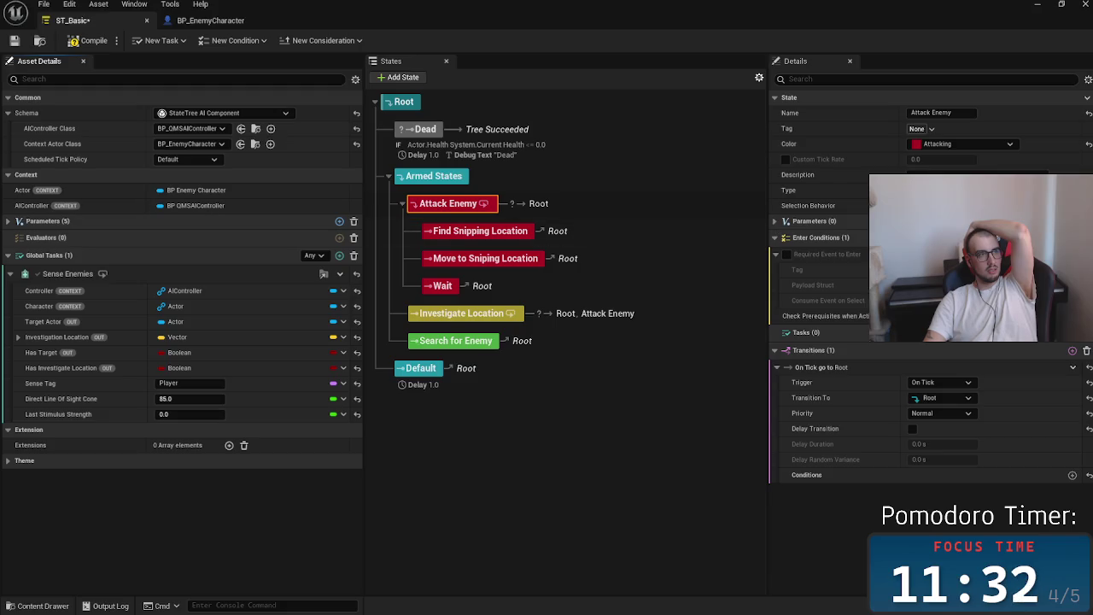
pyautogui.hotkey('alt', 'Tab')
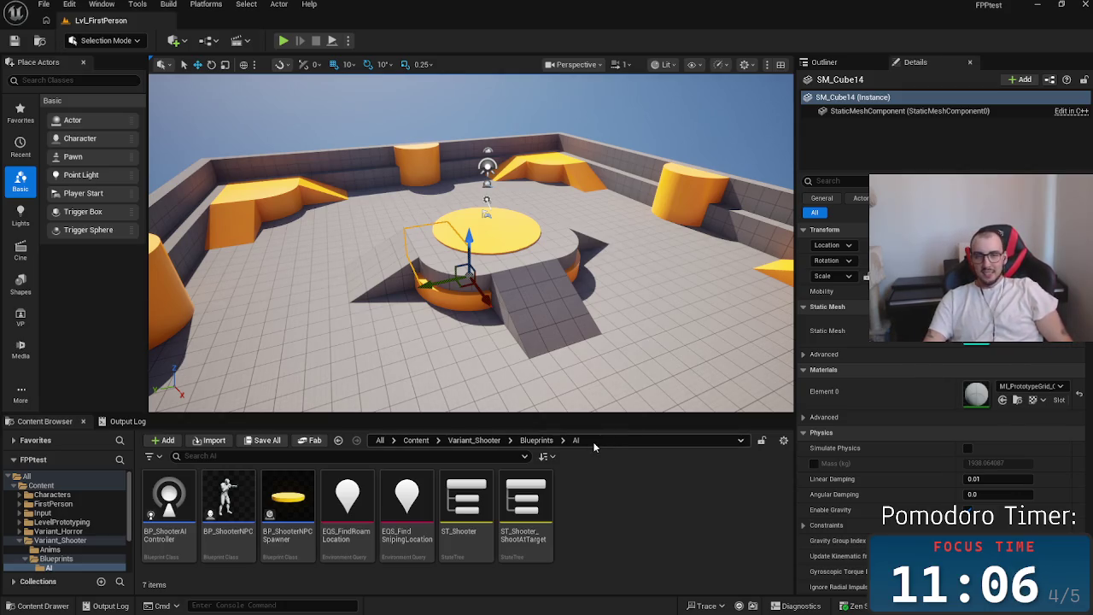
# Return to ST_Basic and expand and collapse Attack Enemy's Enter Conditions
pyautogui.hotkey('alt', 'Tab')
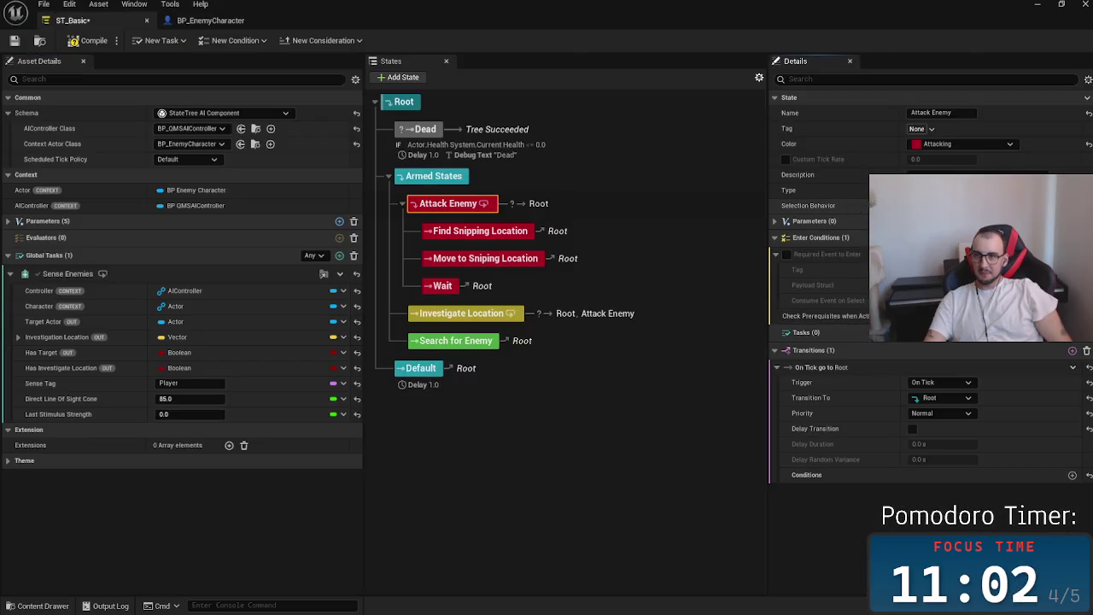
pyautogui.click(1073, 237)
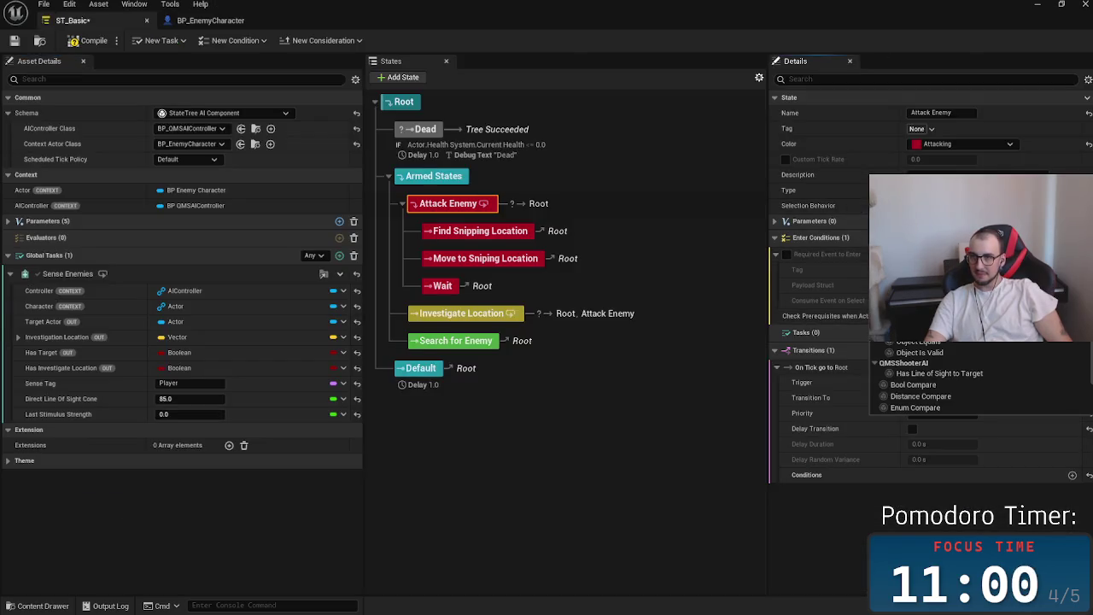
pyautogui.click(827, 241)
pyautogui.click(813, 241)
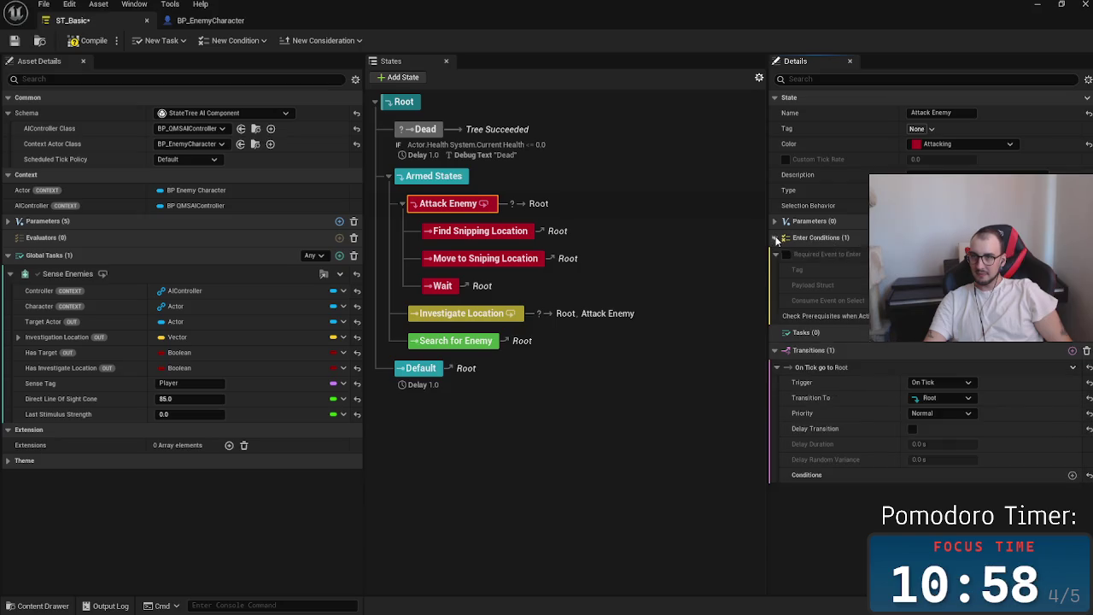
pyautogui.click(776, 254)
pyautogui.click(775, 237)
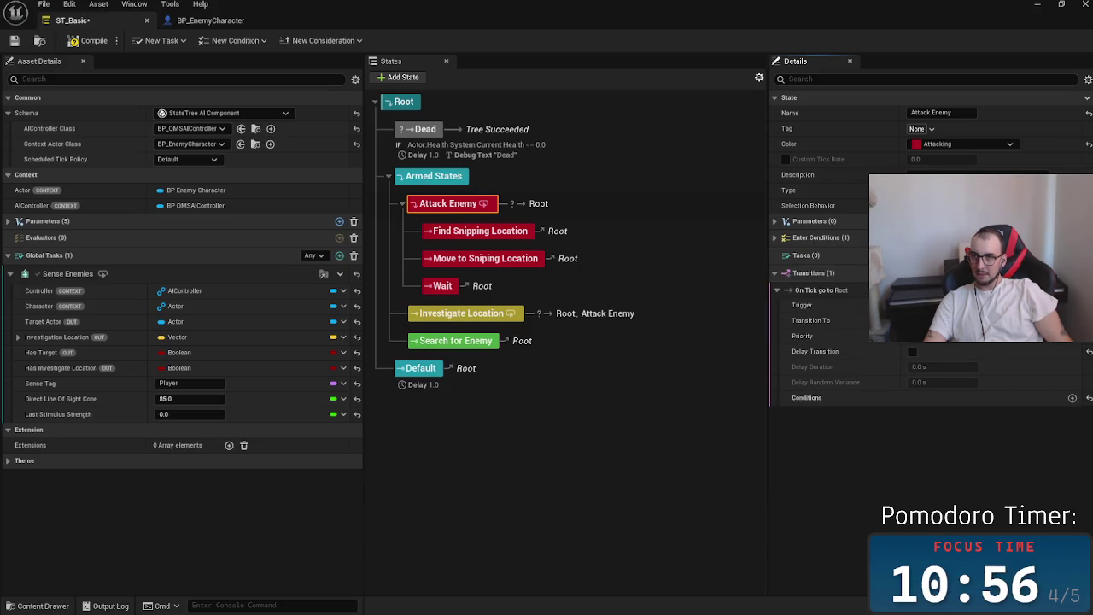
# Add a Has Line of Sight enter condition, then replace it with Distance Compare
pyautogui.click(1073, 398)
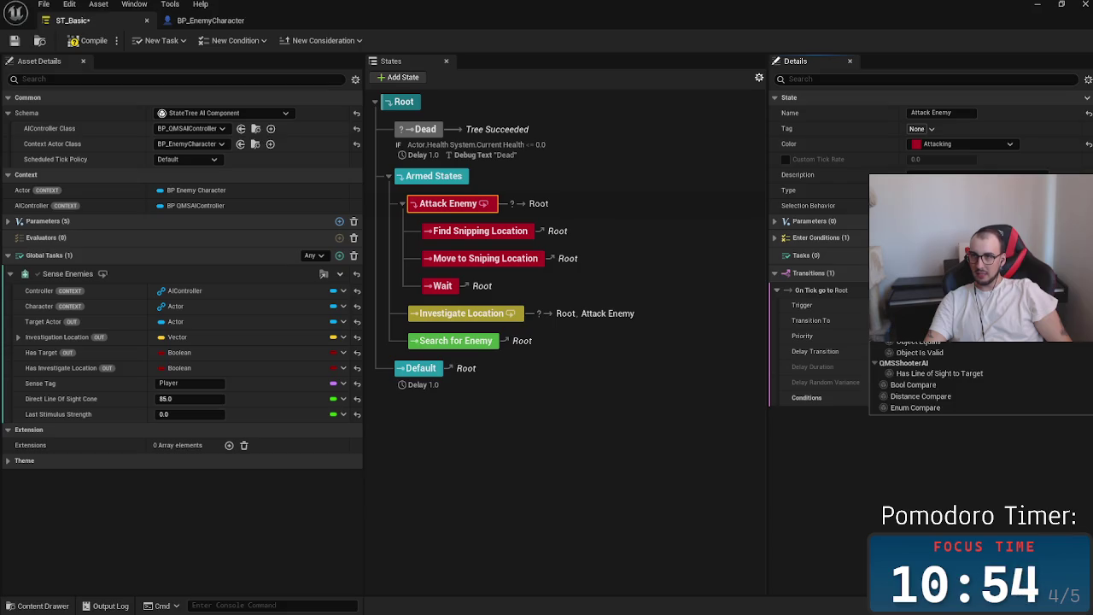
pyautogui.click(937, 375)
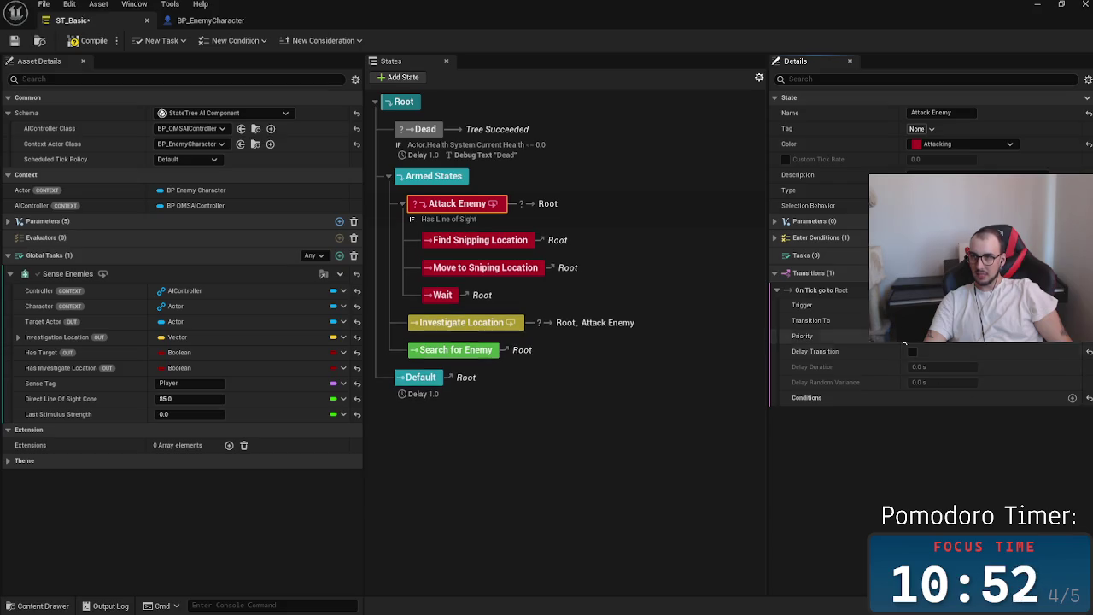
pyautogui.click(777, 237)
pyautogui.click(778, 254)
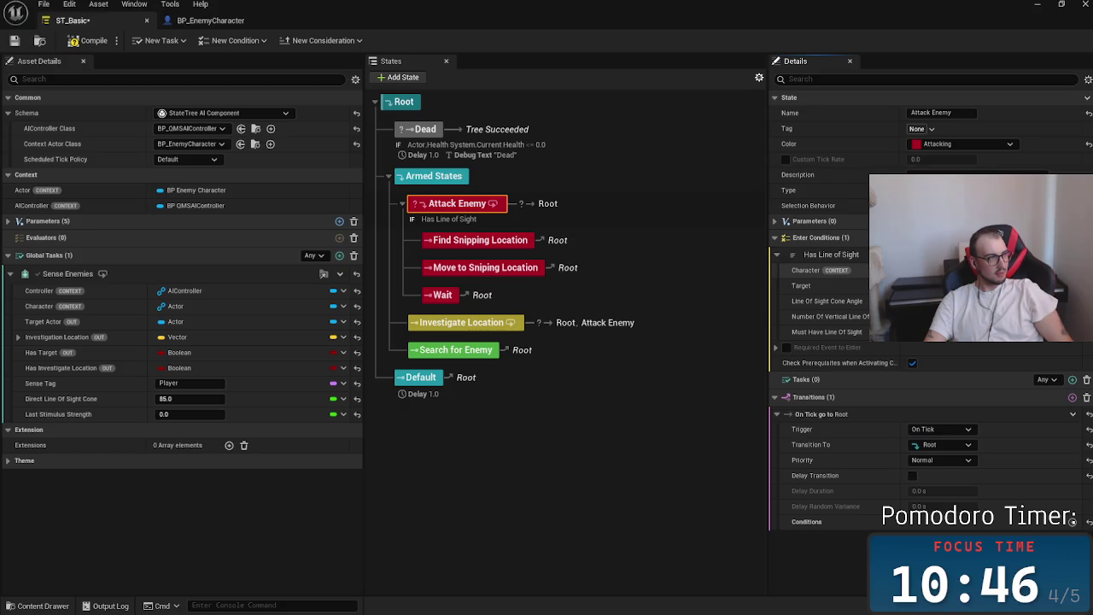
pyautogui.click(939, 254)
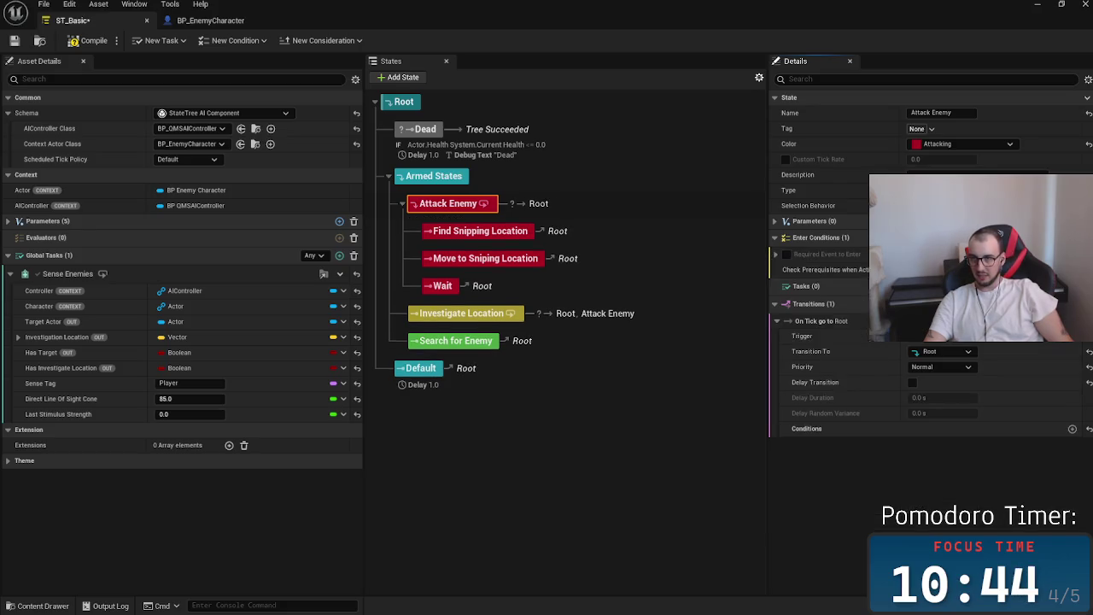
pyautogui.scroll(-3, 941, 341)
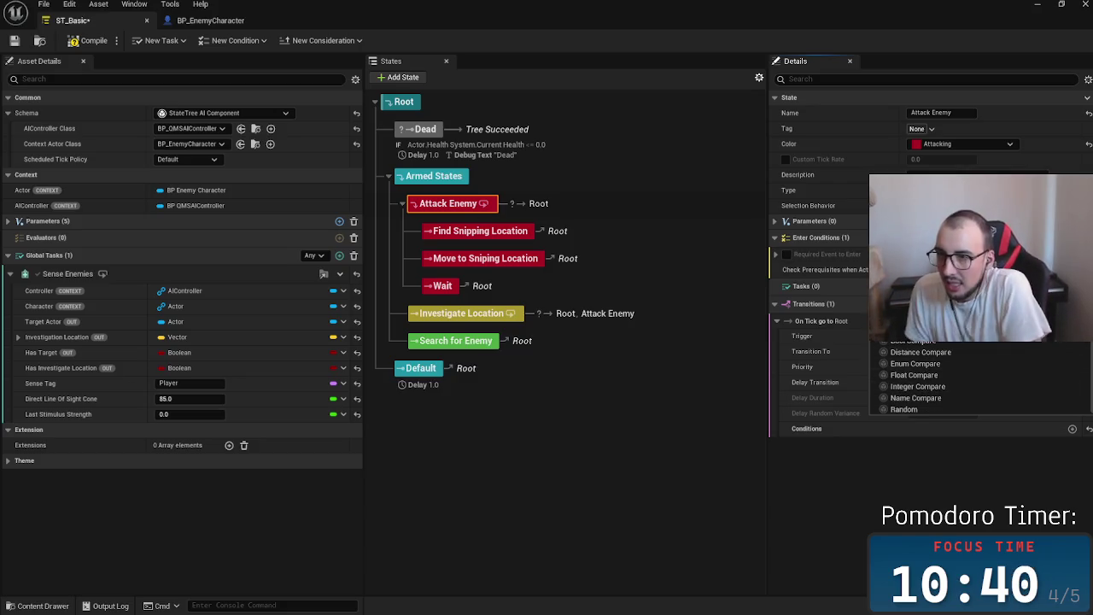
pyautogui.scroll(3, 914, 346)
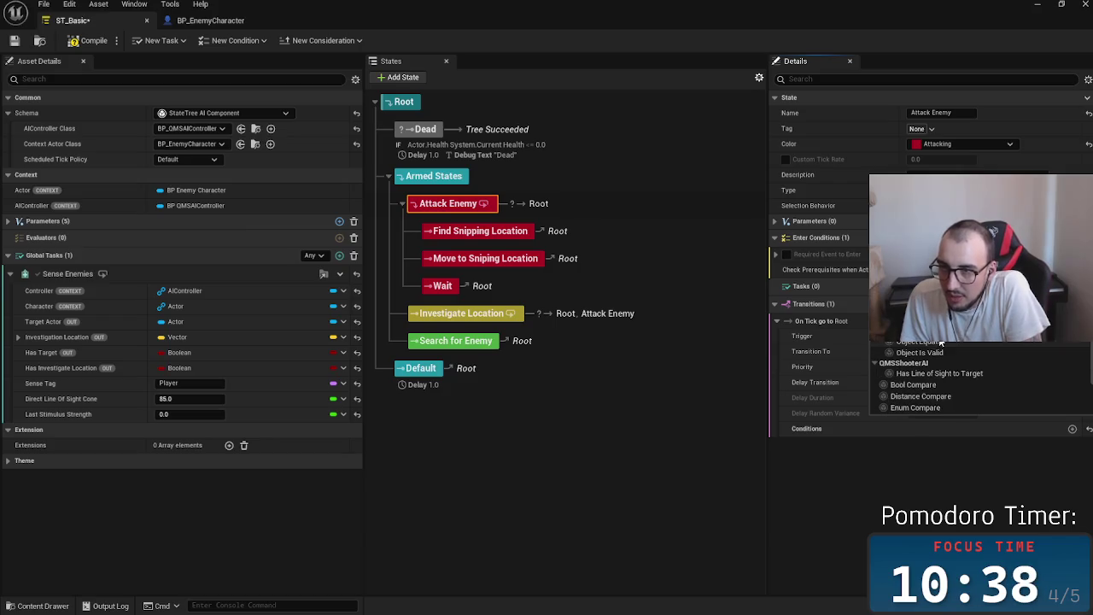
pyautogui.scroll(-3, 943, 344)
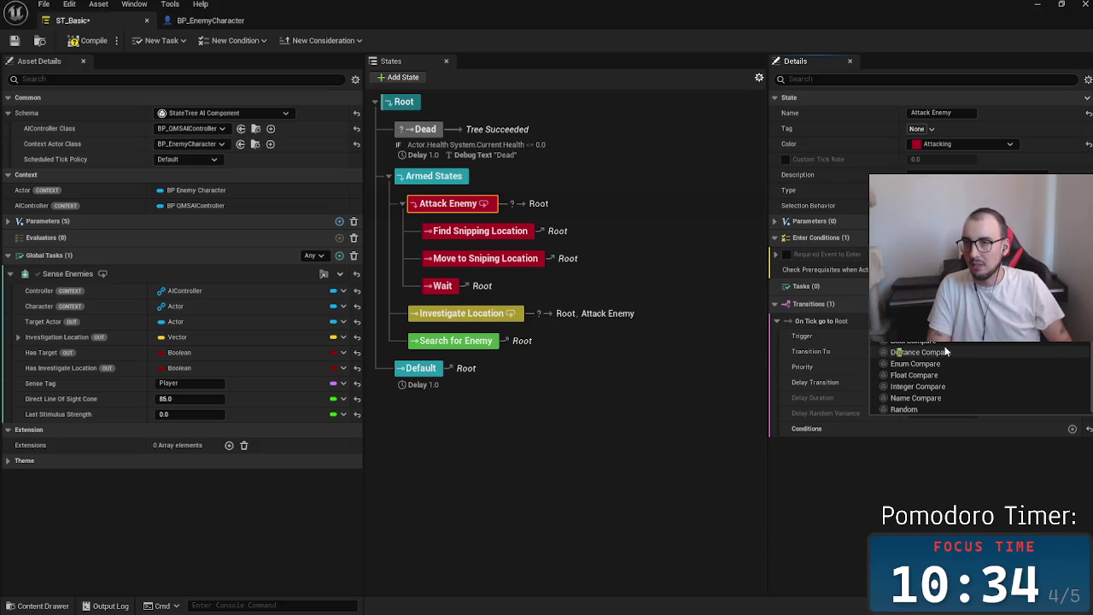
pyautogui.click(946, 351)
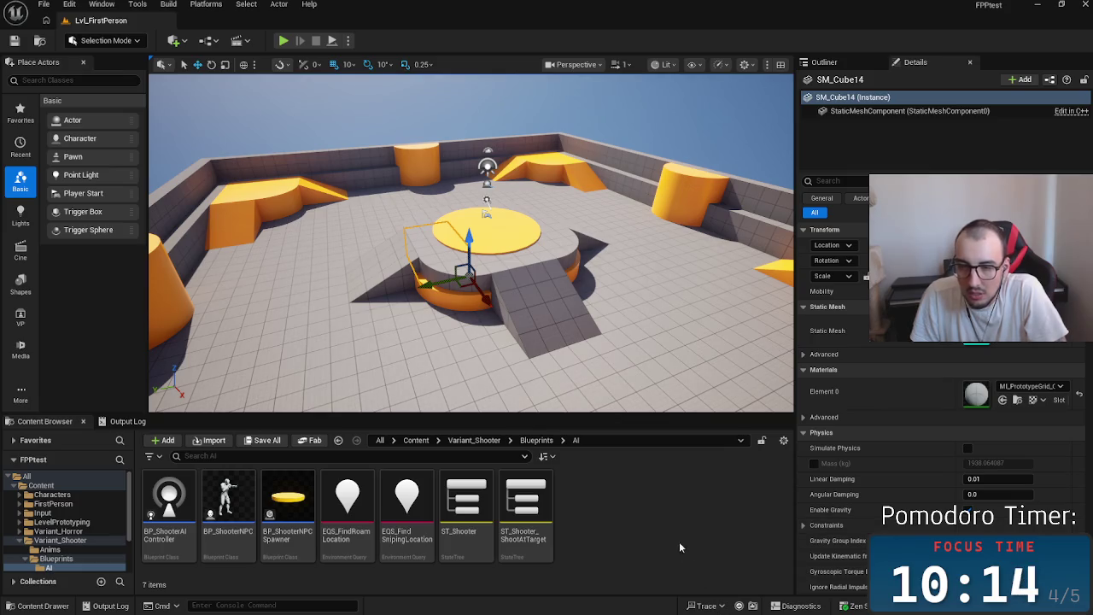
# Add a gameplay tag 'contains' enter condition to Attack Enemy, reading Empty contains None
pyautogui.hotkey('alt', 'Tab')
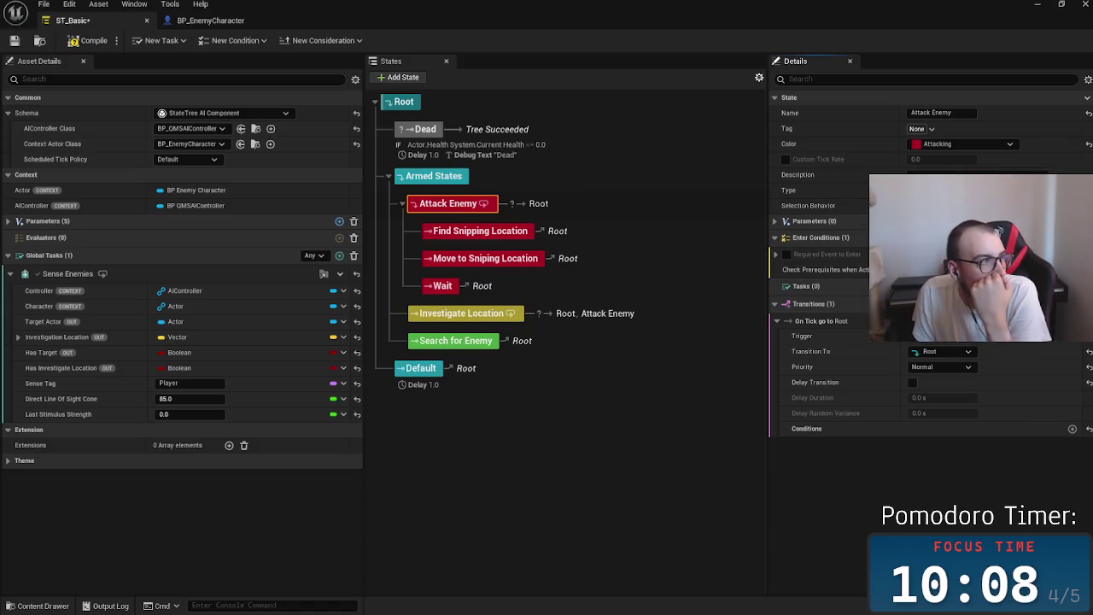
pyautogui.hotkey('alt', 'Tab')
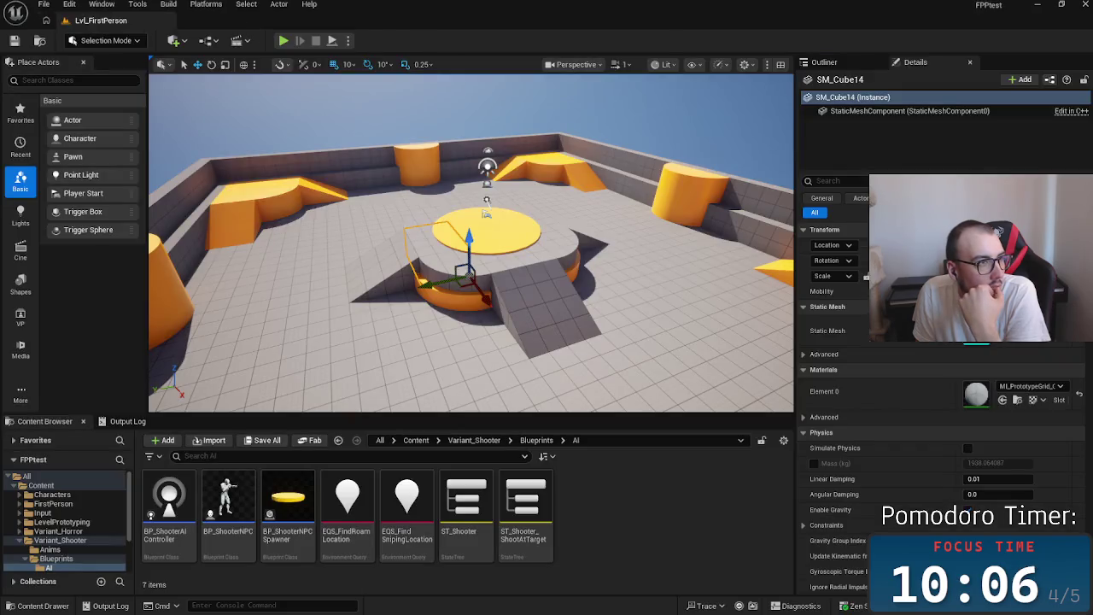
pyautogui.hotkey('alt', 'Tab')
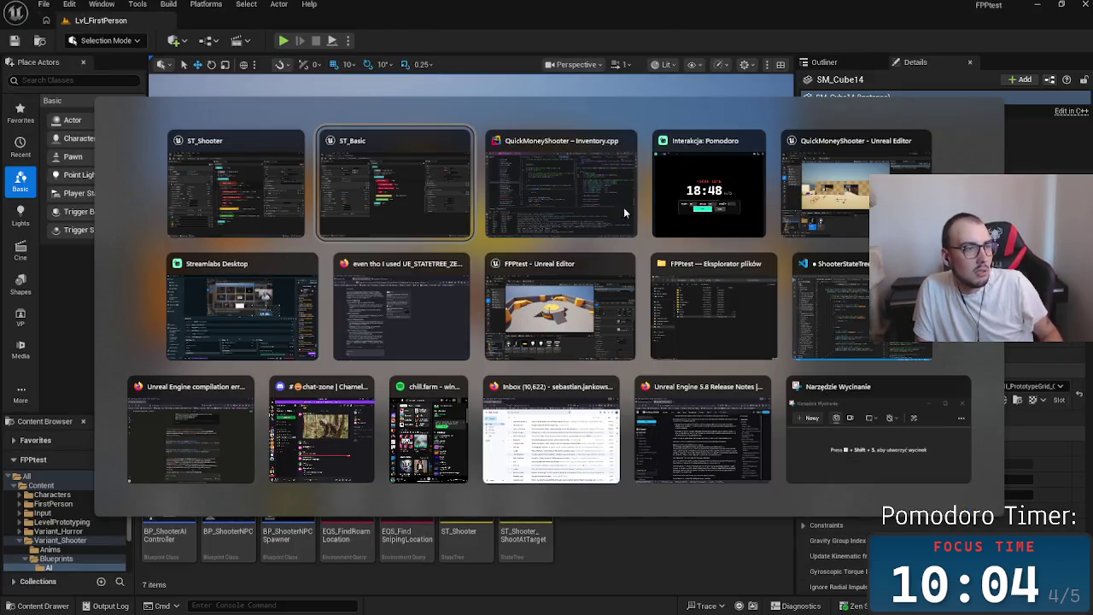
pyautogui.click(839, 202)
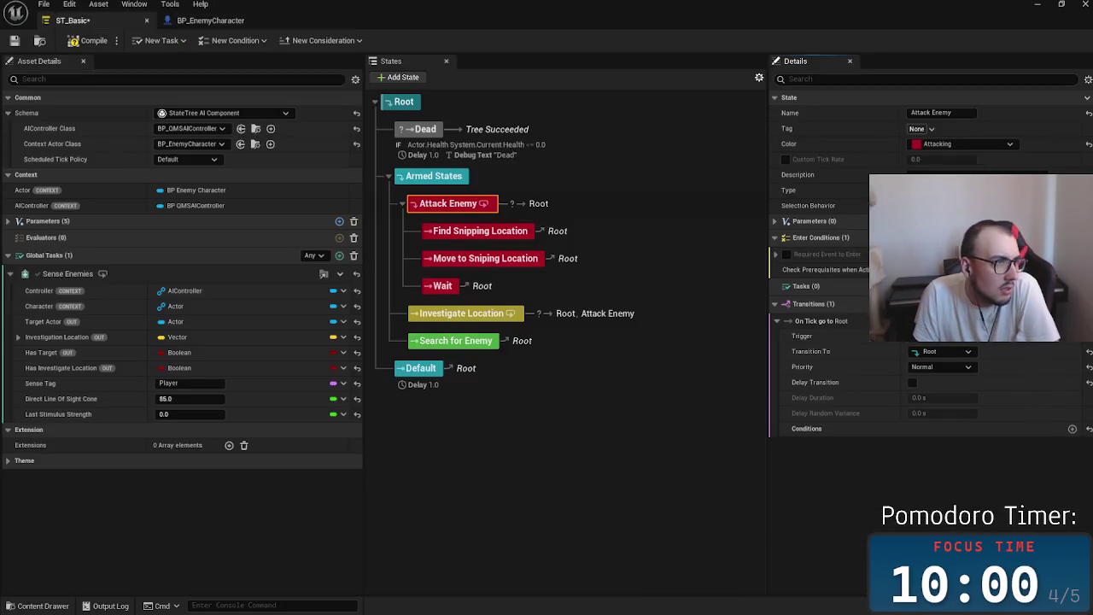
pyautogui.click(1072, 429)
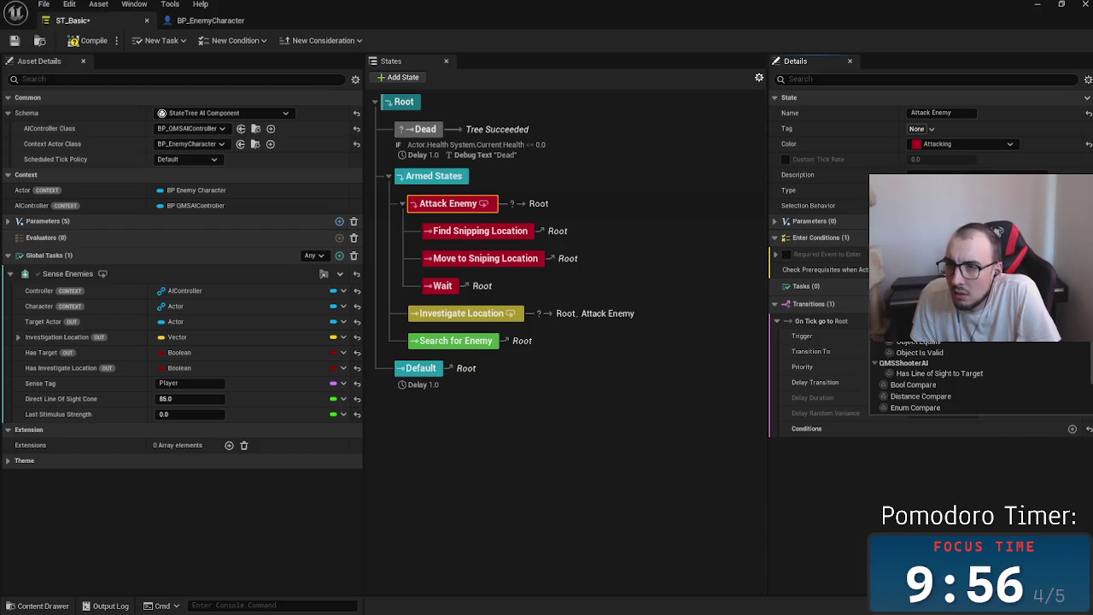
pyautogui.press('Return')
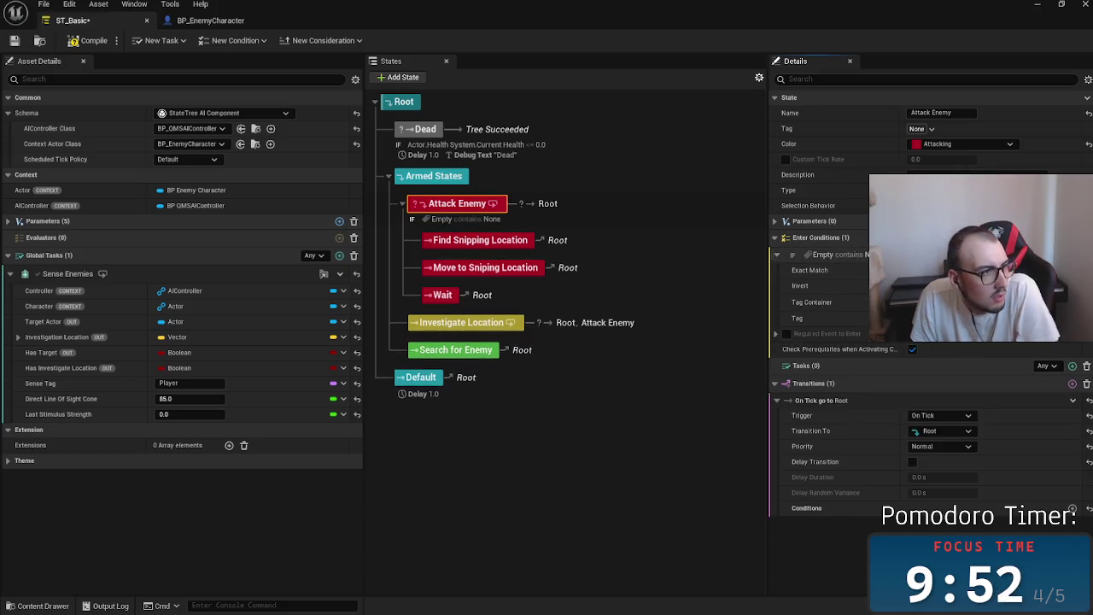
pyautogui.hotkey('alt', 'Tab')
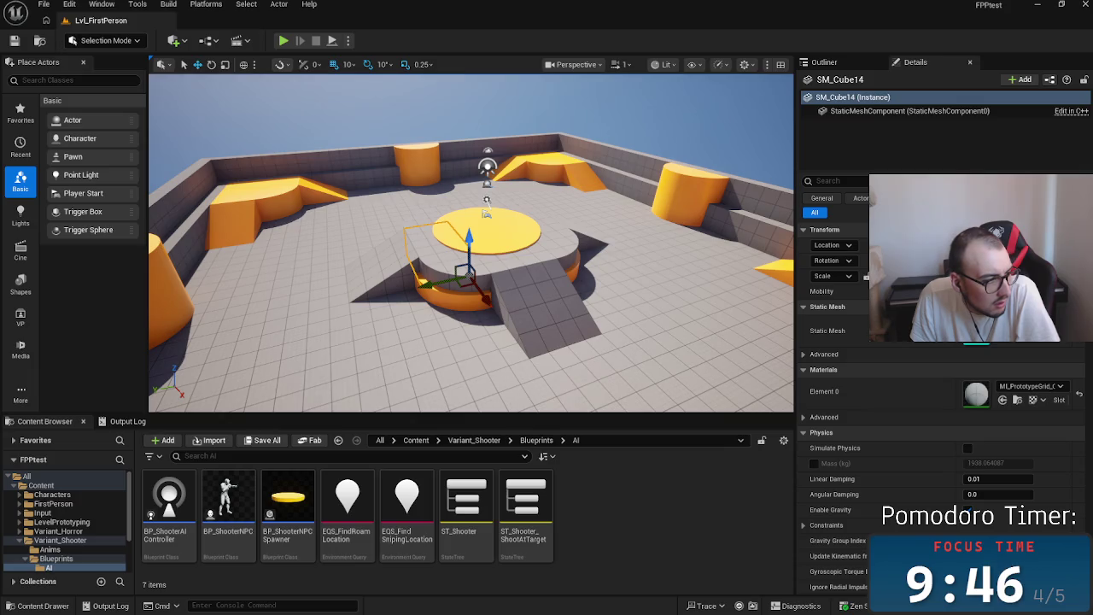
pyautogui.hotkey('alt', 'Tab')
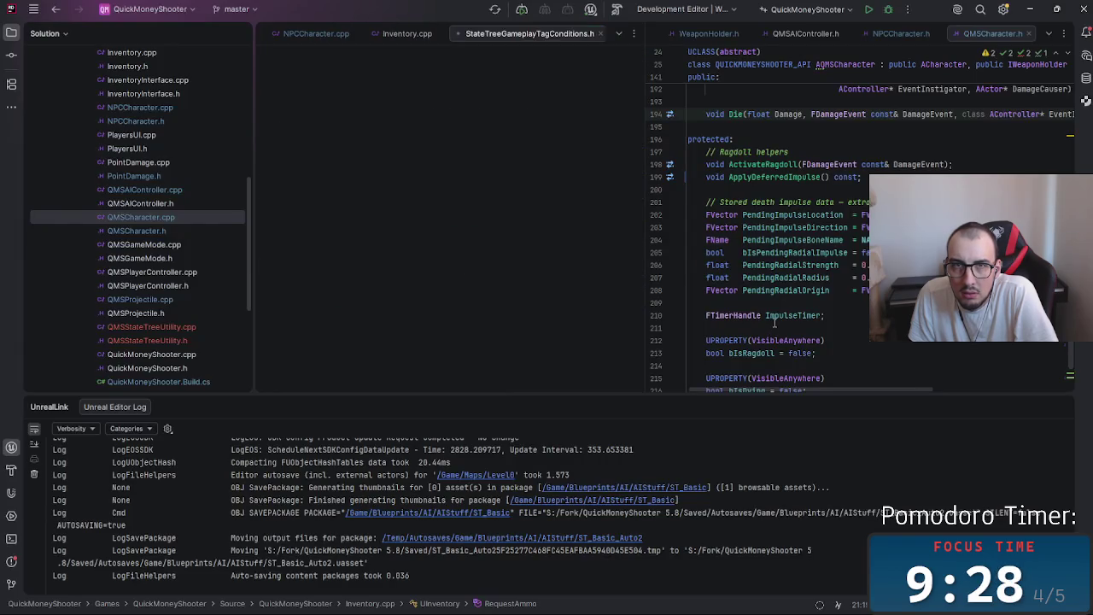
# Read the FGameplayTag fields in StateTreeGameplayTagConditions.h, close the header, and return to Unreal
pyautogui.click(500, 34)
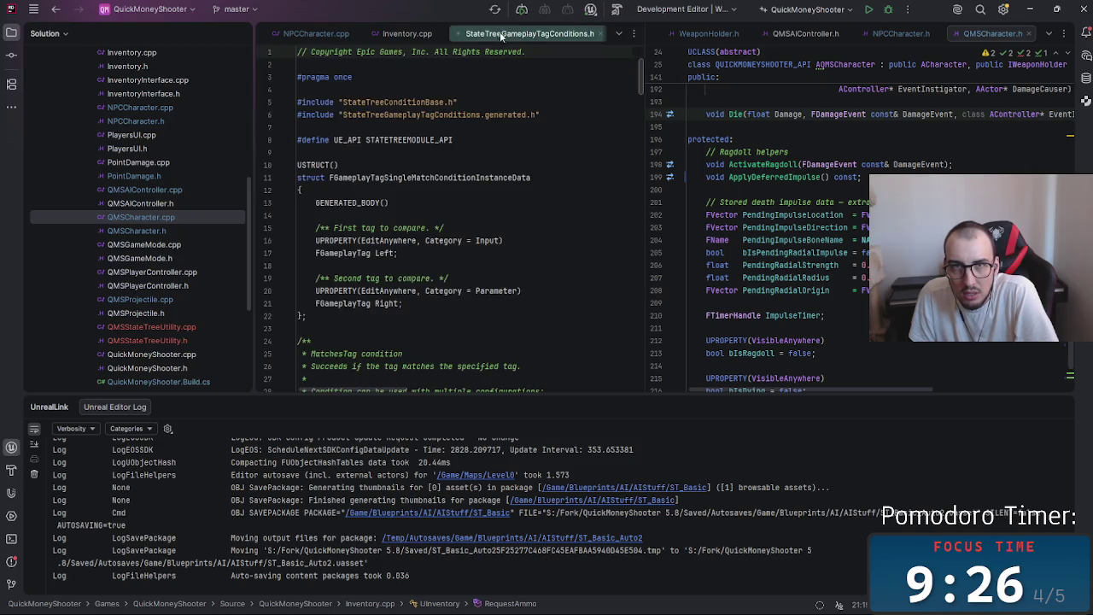
pyautogui.click(413, 242)
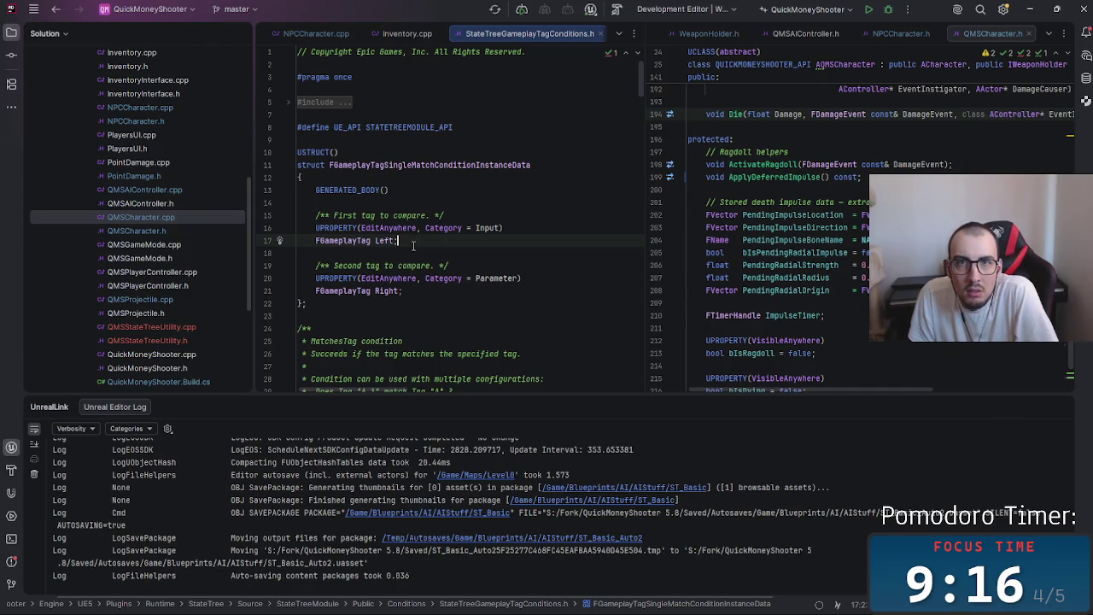
pyautogui.moveTo(640, 92); pyautogui.dragTo(641, 106)
pyautogui.scroll(4, 641, 106)
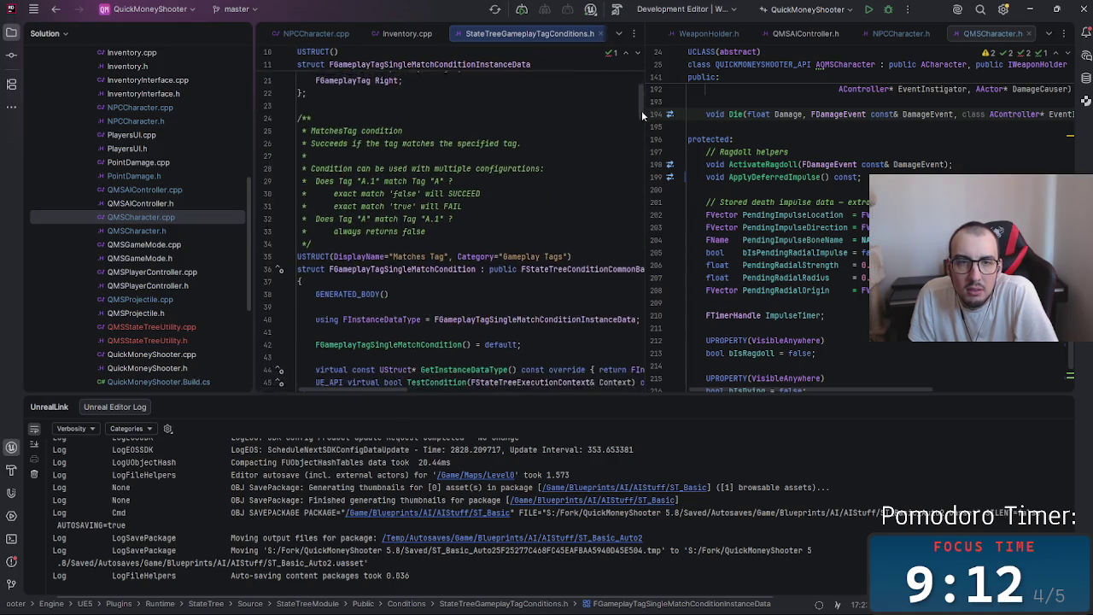
pyautogui.click(602, 36)
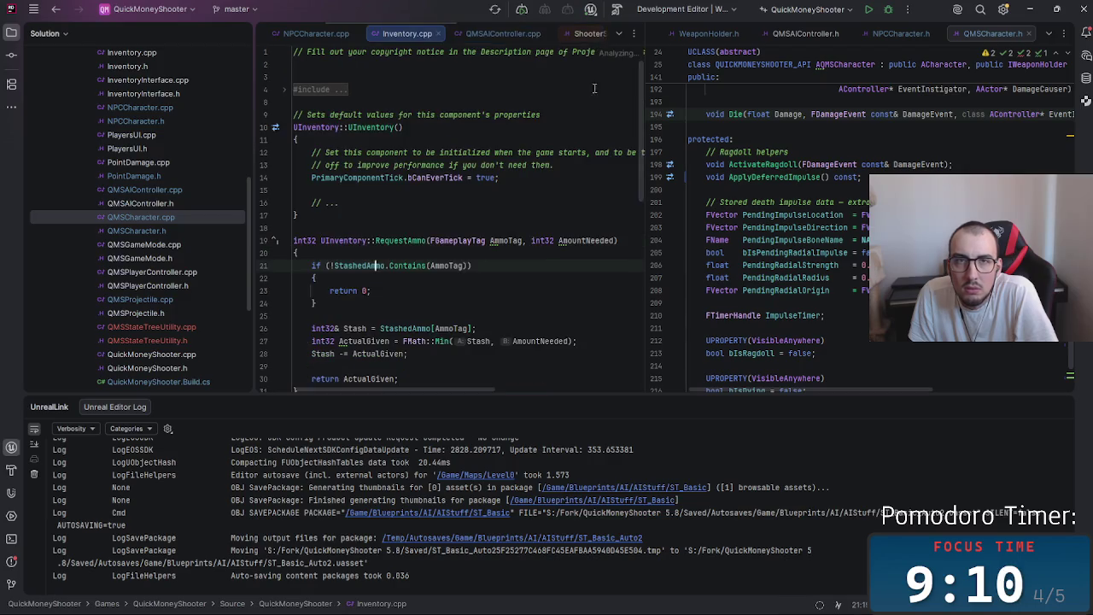
pyautogui.moveTo(549, 603)
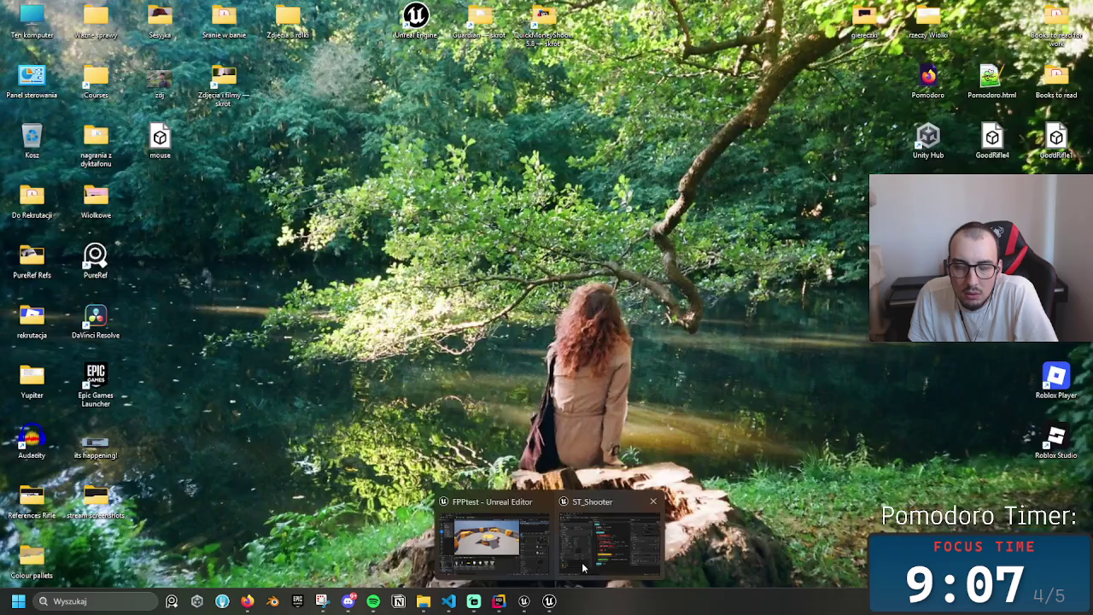
pyautogui.click(582, 559)
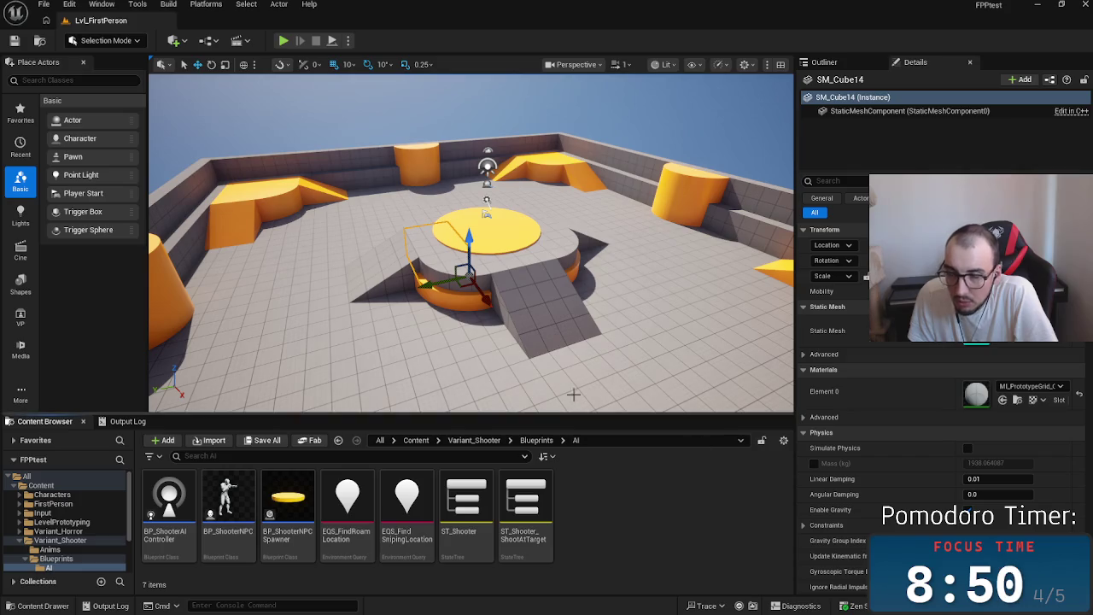
# Switch from Rider back to the ST_Basic StateTree editor
pyautogui.hotkey('alt', 'Tab')
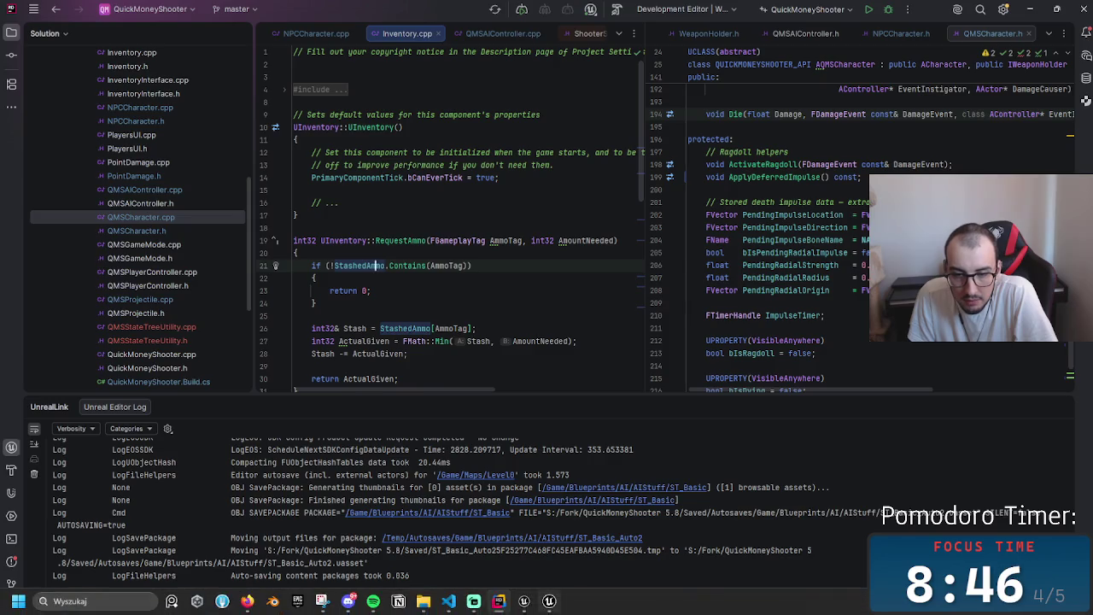
pyautogui.click(547, 607)
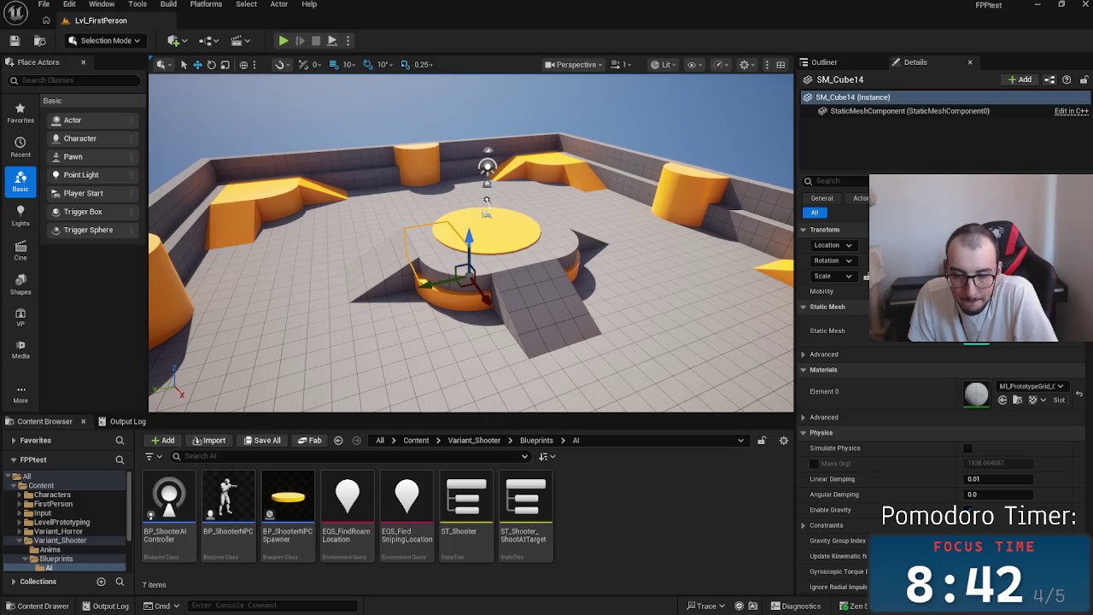
pyautogui.hotkey('alt', 'Tab')
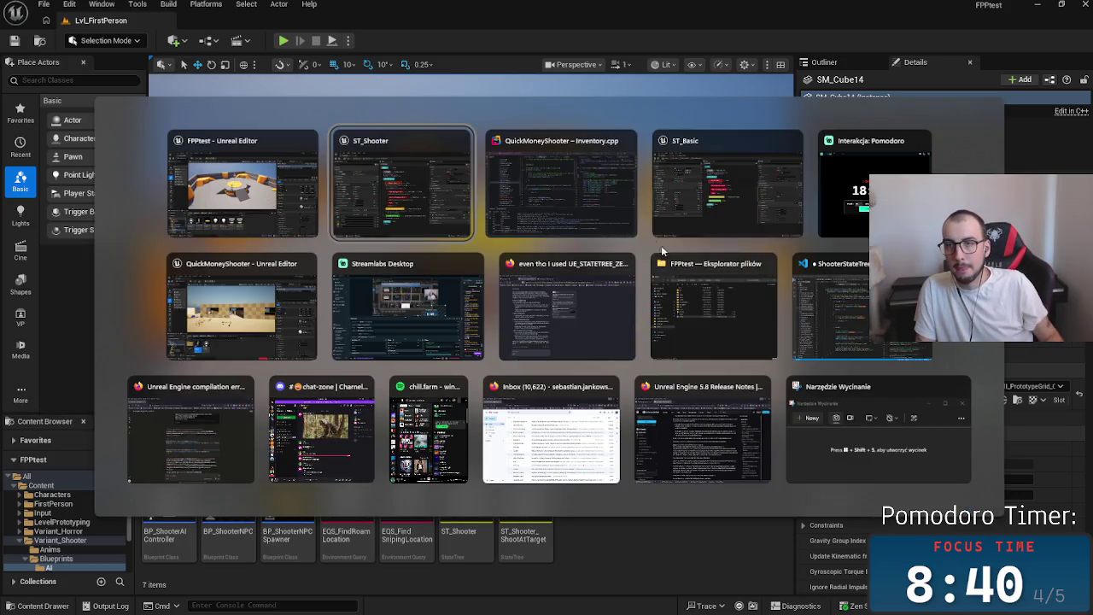
pyautogui.click(746, 196)
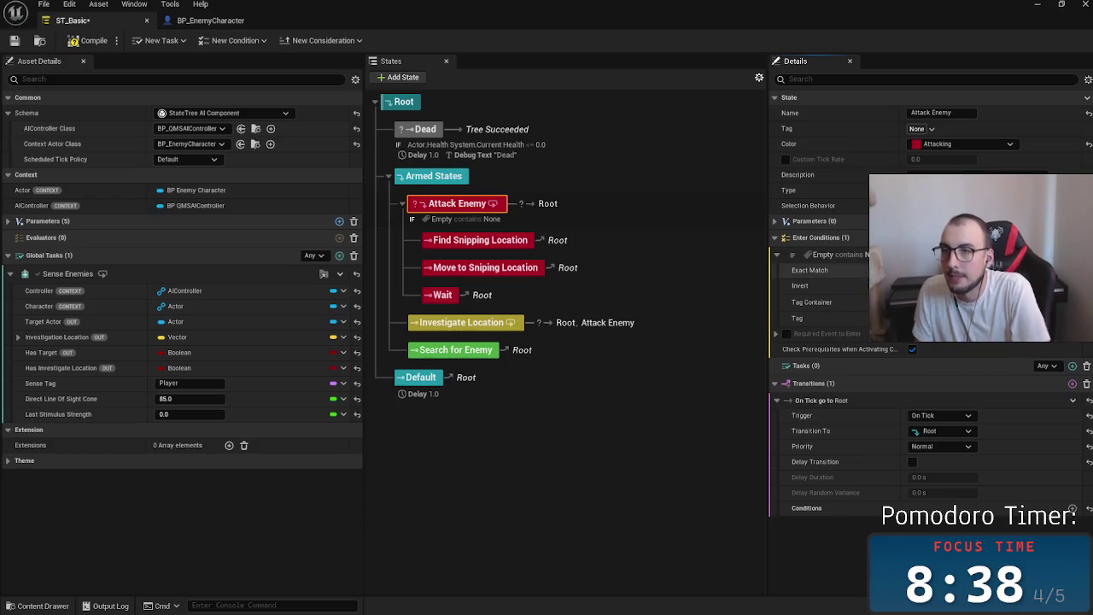
# Replace Attack Enemy's tag condition with a Bool Compare that reads False is True
pyautogui.click(846, 254)
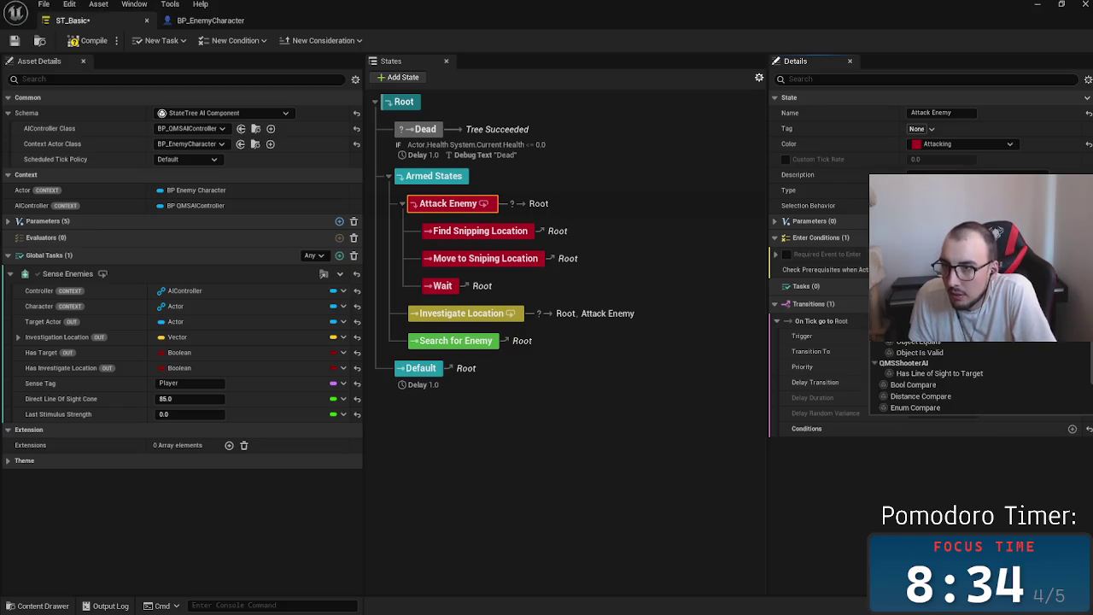
pyautogui.scroll(-2, 1014, 355)
pyautogui.scroll(-1, 1000, 377)
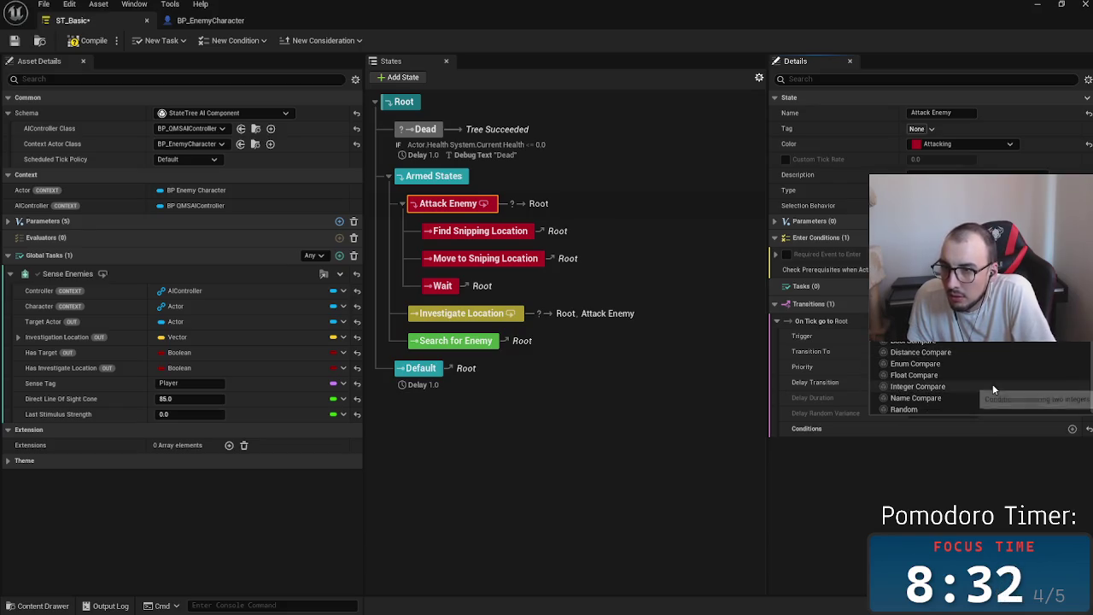
pyautogui.click(965, 341)
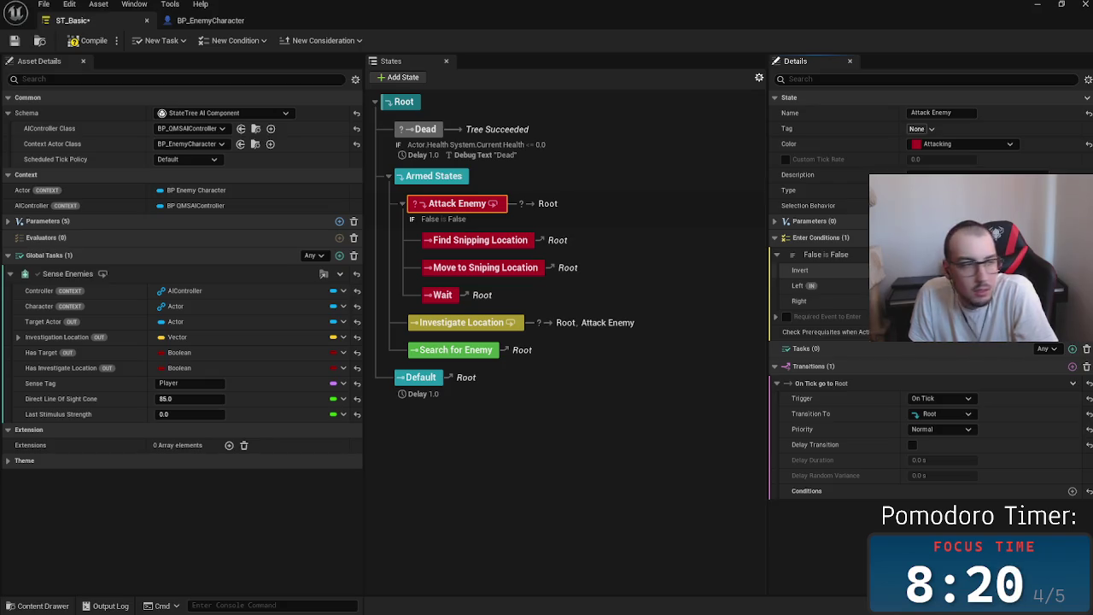
pyautogui.click(913, 301)
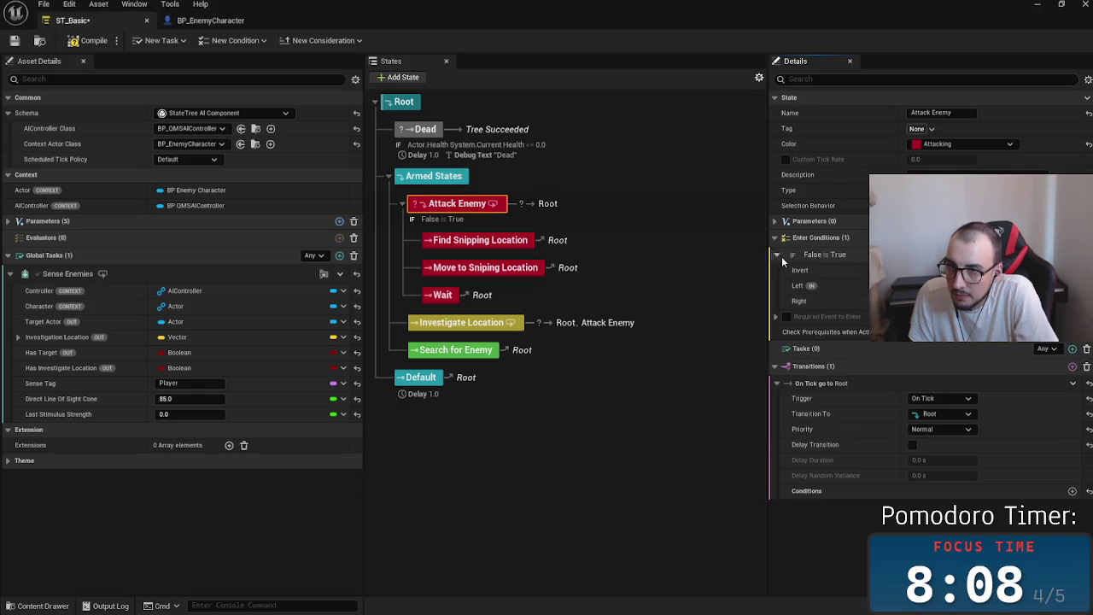
pyautogui.rightClick(814, 257)
pyautogui.press('Escape')
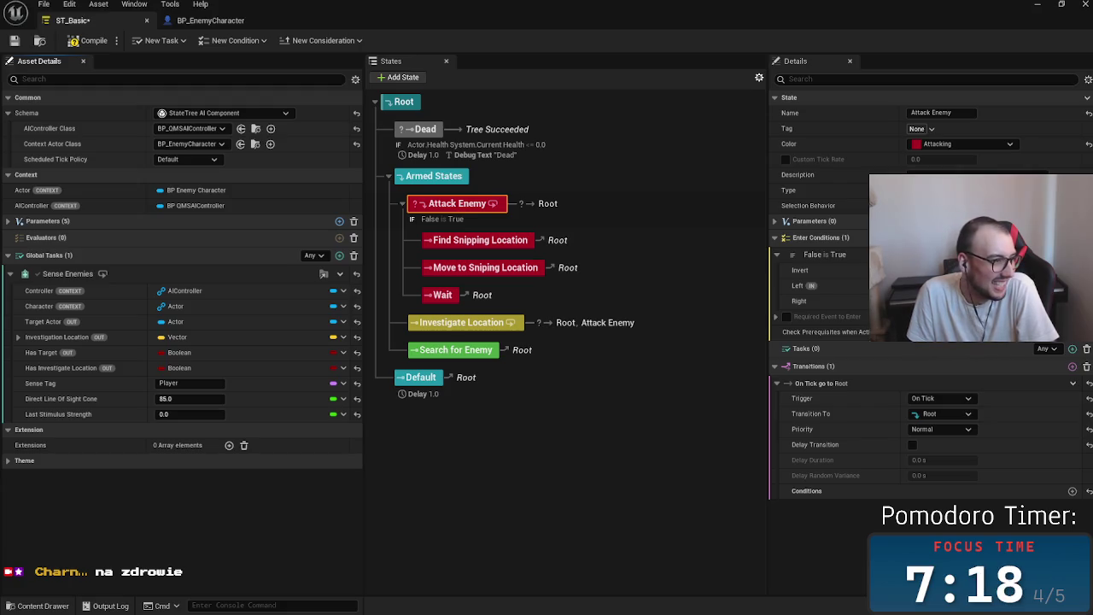
pyautogui.hotkey('alt', 'Tab')
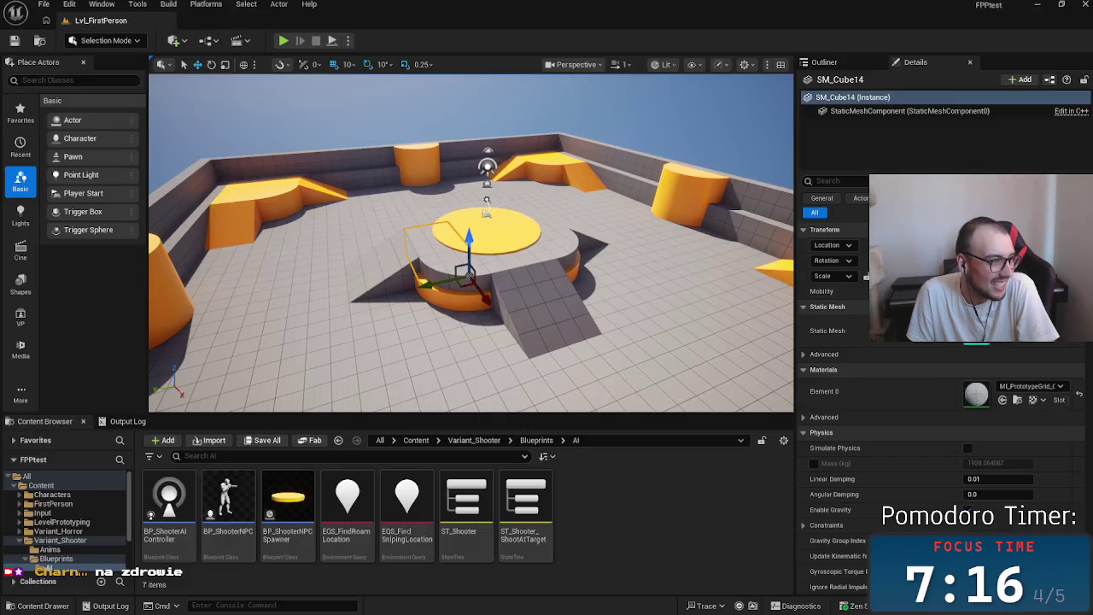
pyautogui.hotkey('alt', 'Tab')
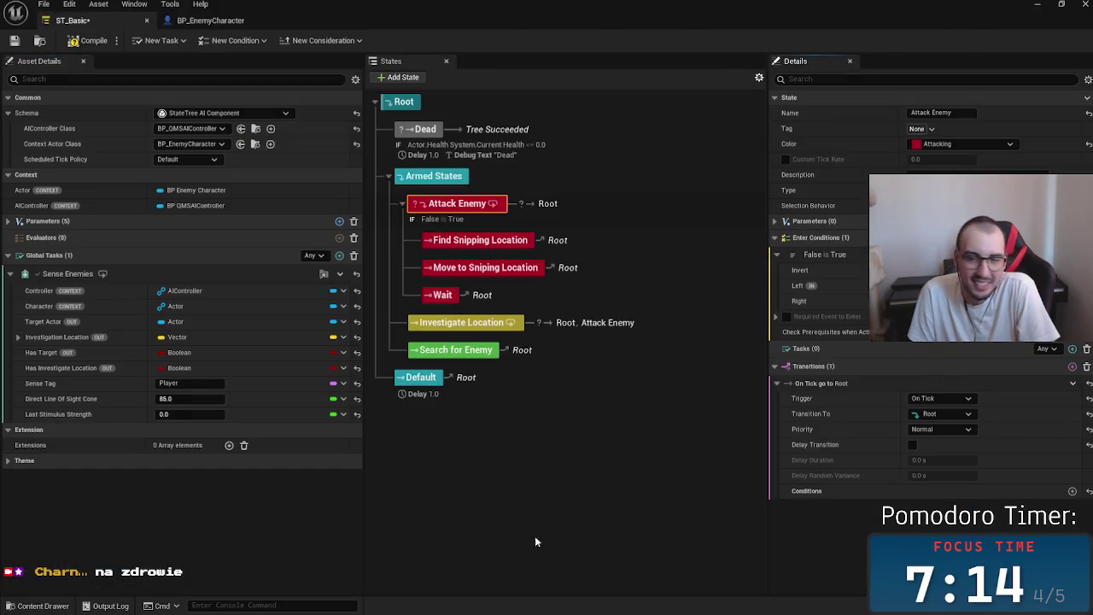
pyautogui.click(617, 540)
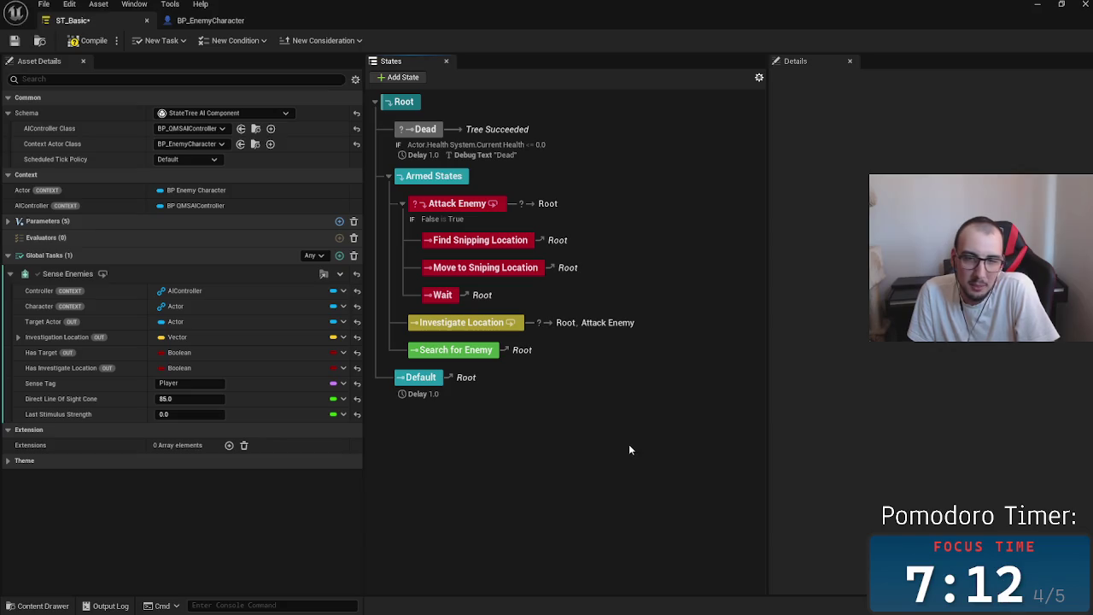
# Select Attack Enemy and bring up the binding choices for its condition's Left value
pyautogui.click(579, 214)
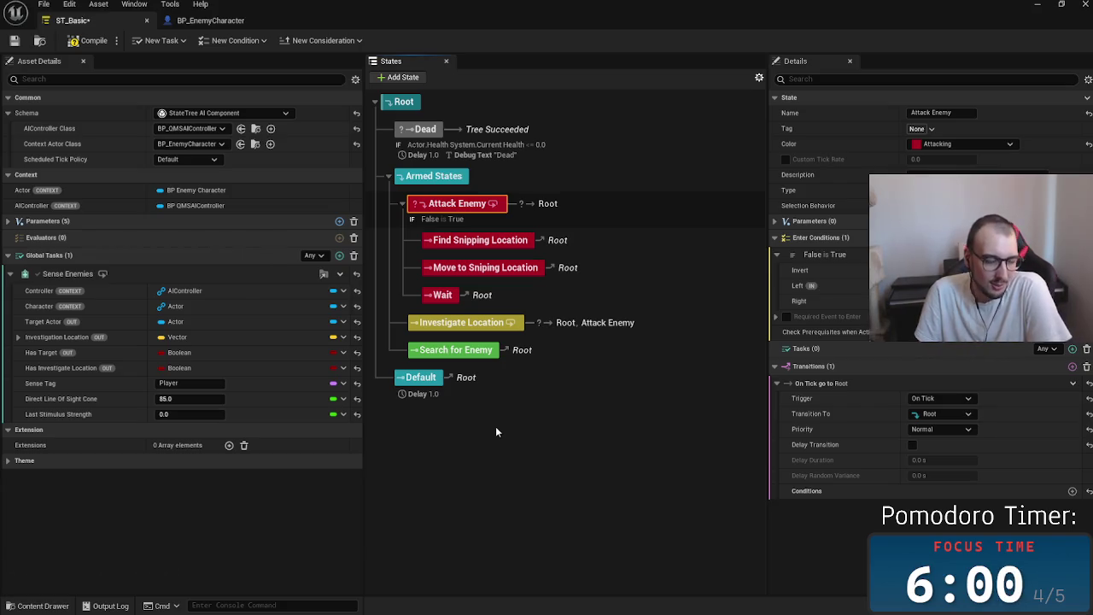
pyautogui.moveTo(407, 612)
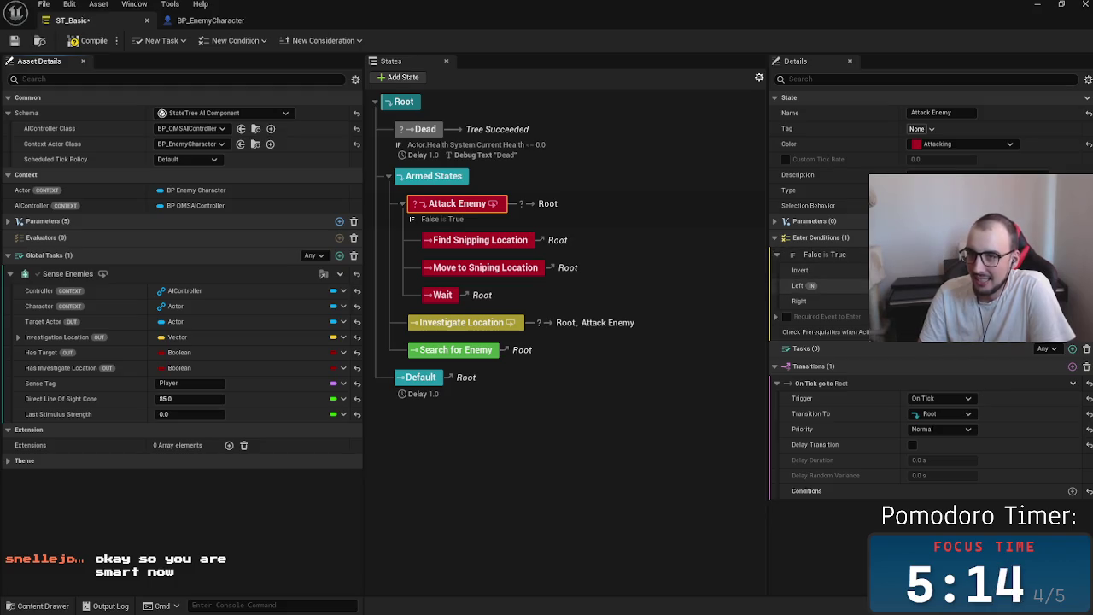
pyautogui.click(1072, 286)
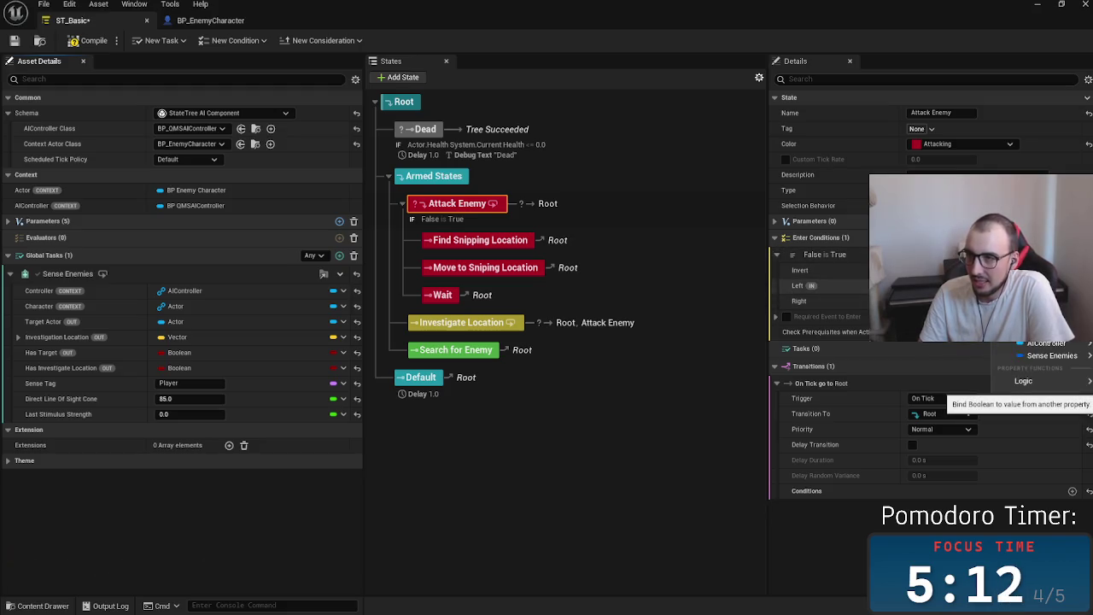
# Bind Left to Sense Enemies' Has Target and add an Is Object Valid enter condition
pyautogui.moveTo(1051, 356)
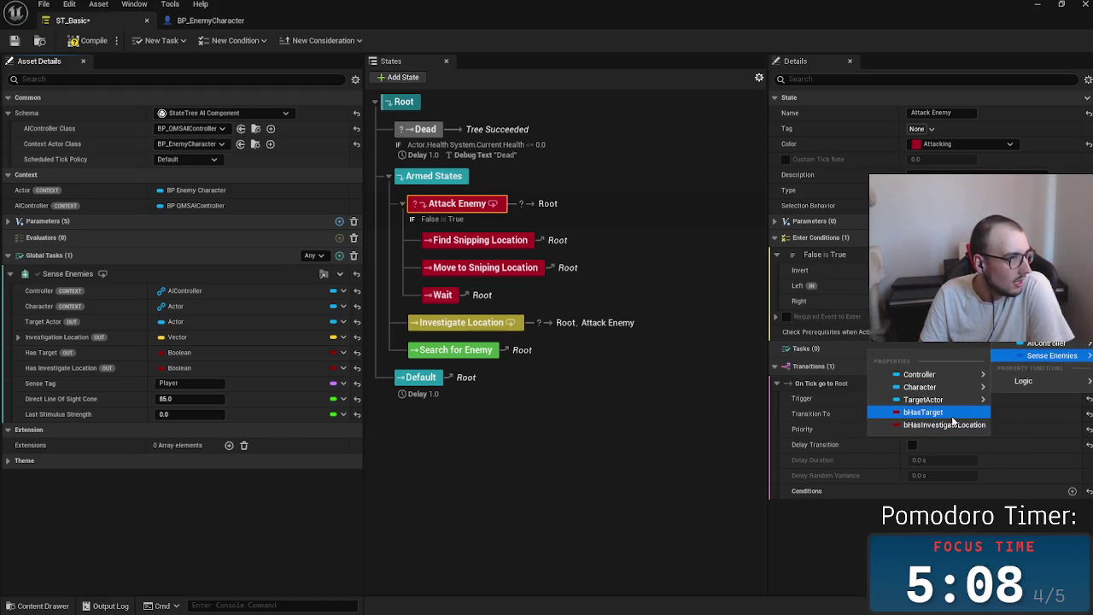
pyautogui.click(950, 416)
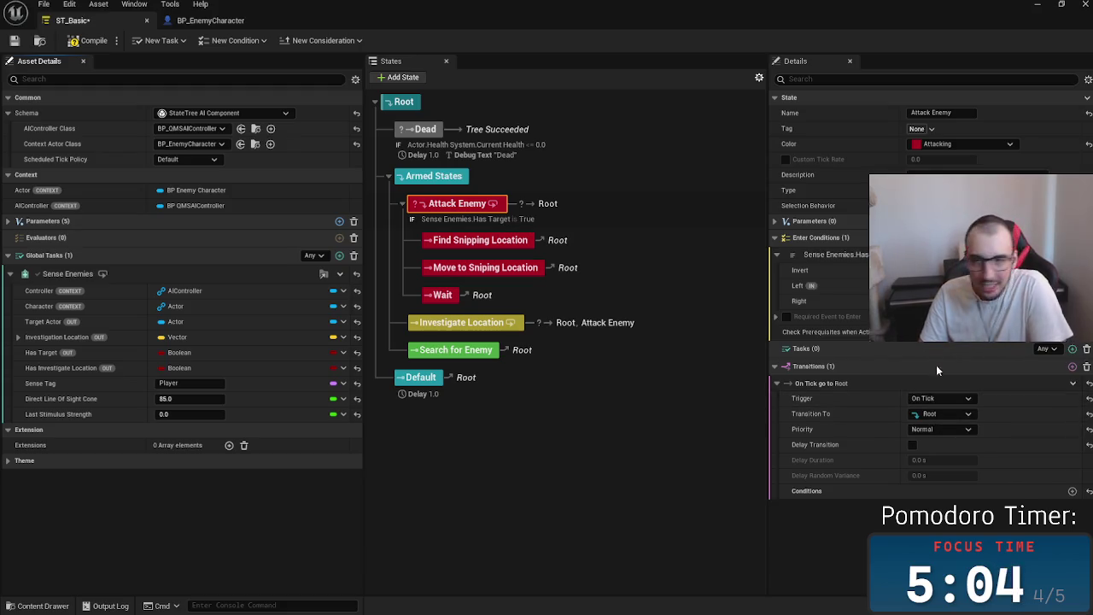
pyautogui.click(1073, 237)
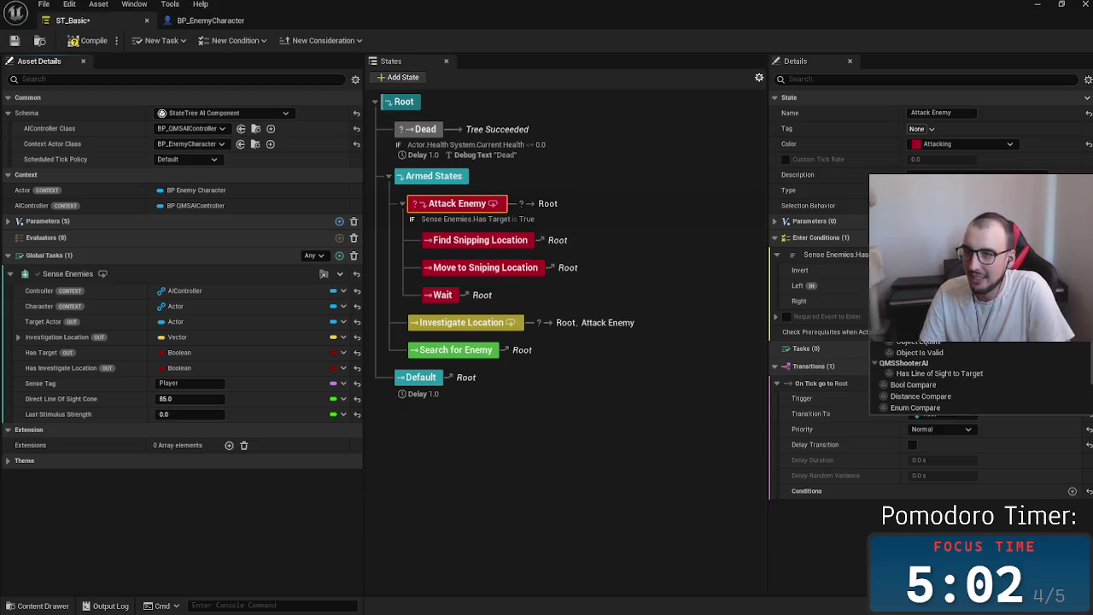
pyautogui.click(919, 352)
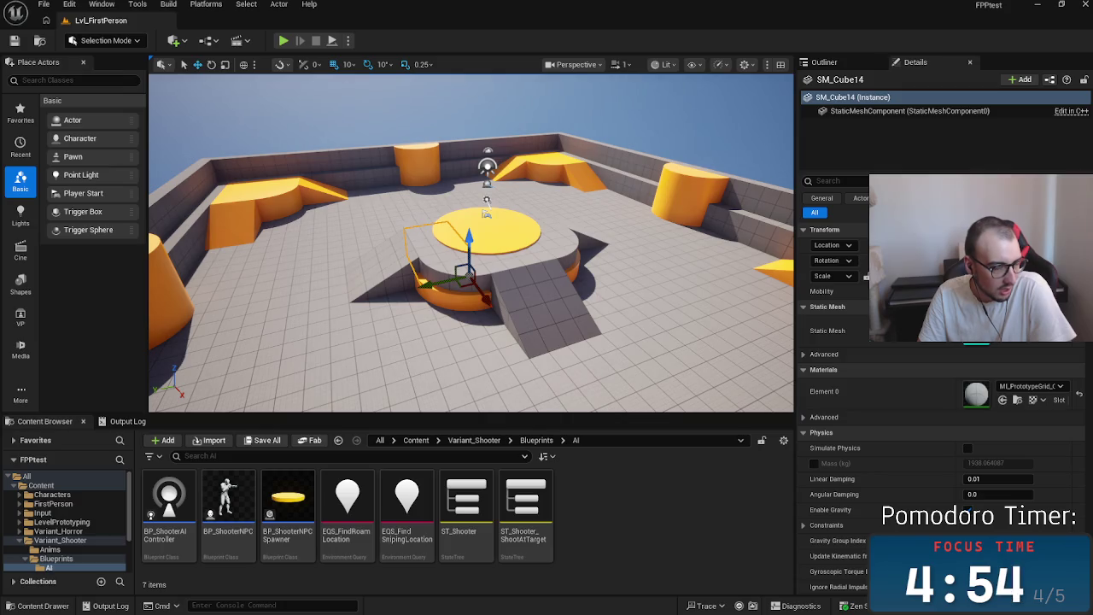
# Bind the Is Object Valid condition's Object to Sense Enemies' Target Actor
pyautogui.press('super+d')
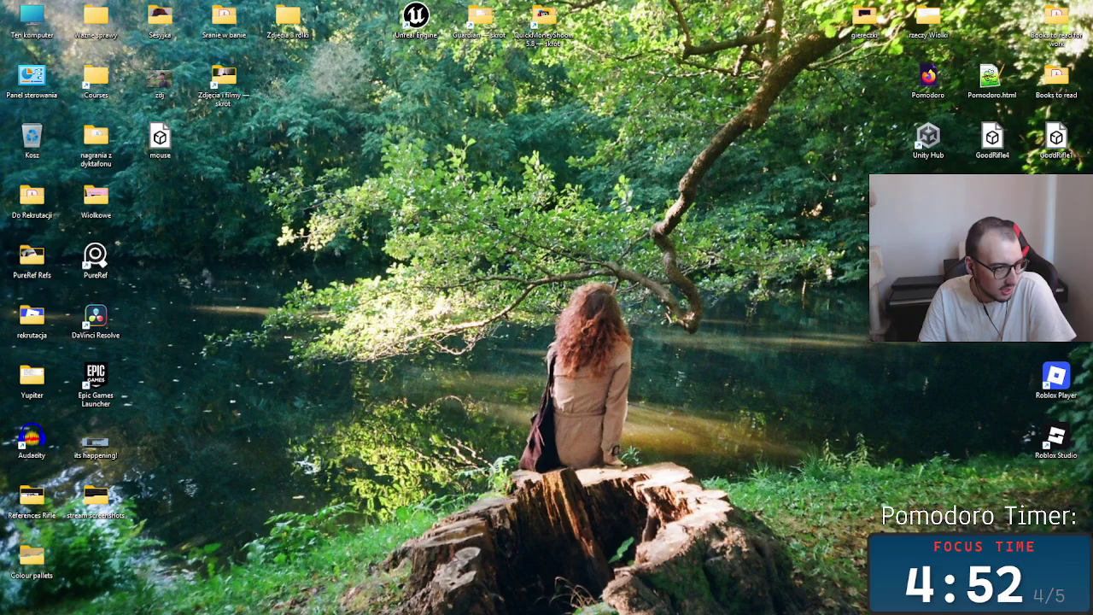
pyautogui.press('super+d')
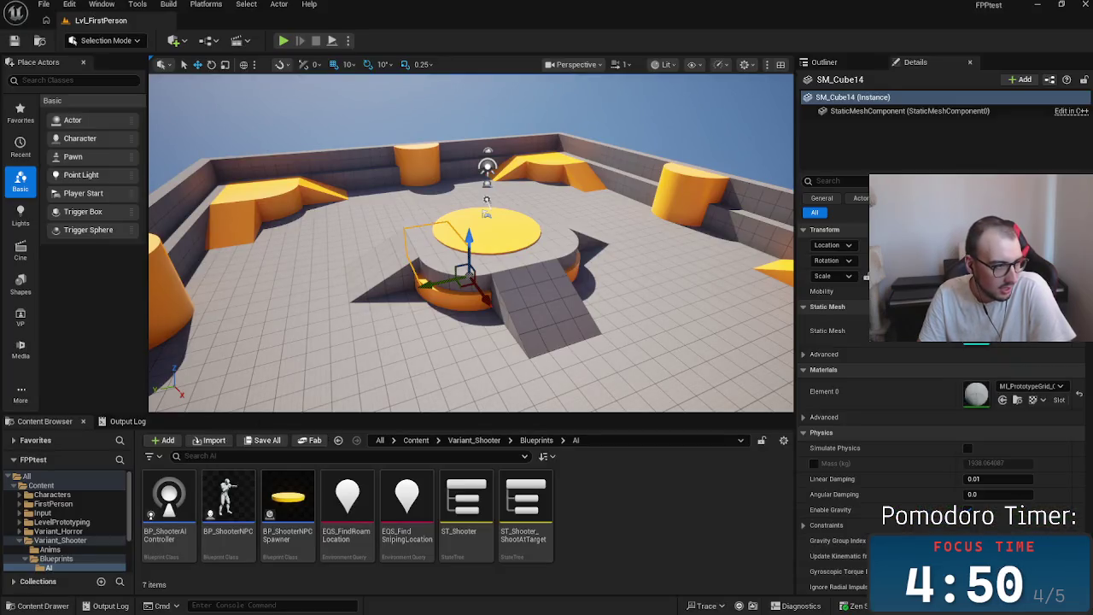
pyautogui.hotkey('alt', 'Tab')
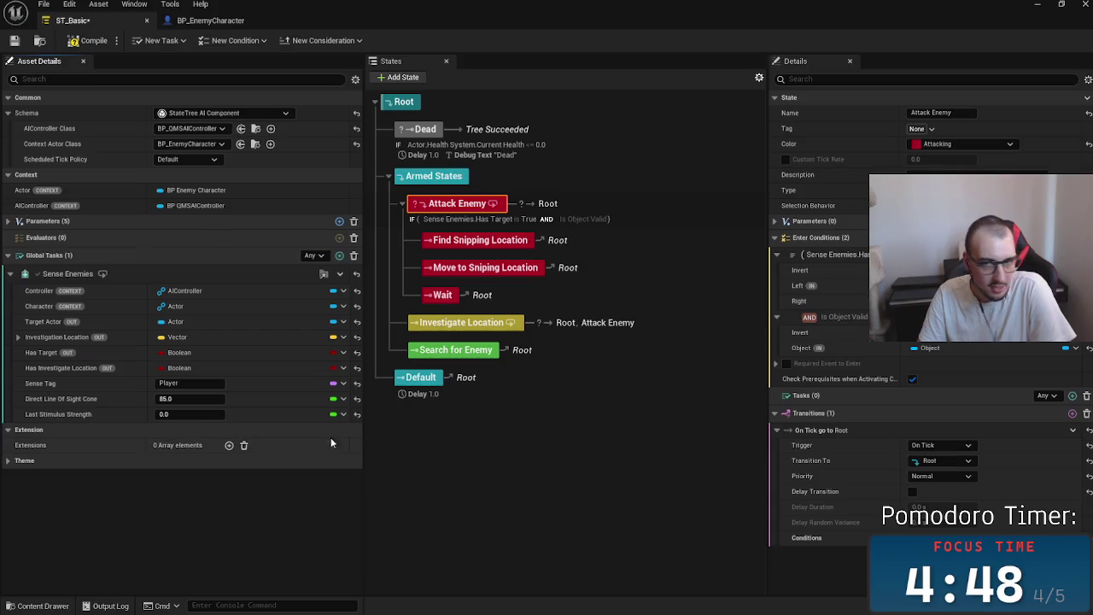
pyautogui.click(1075, 350)
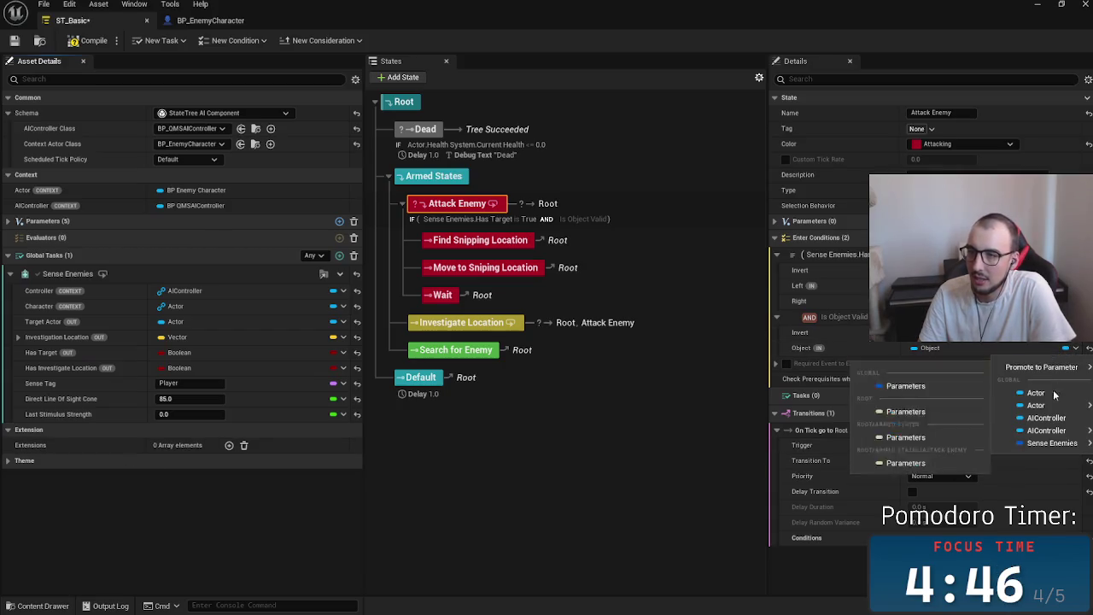
pyautogui.moveTo(1064, 443)
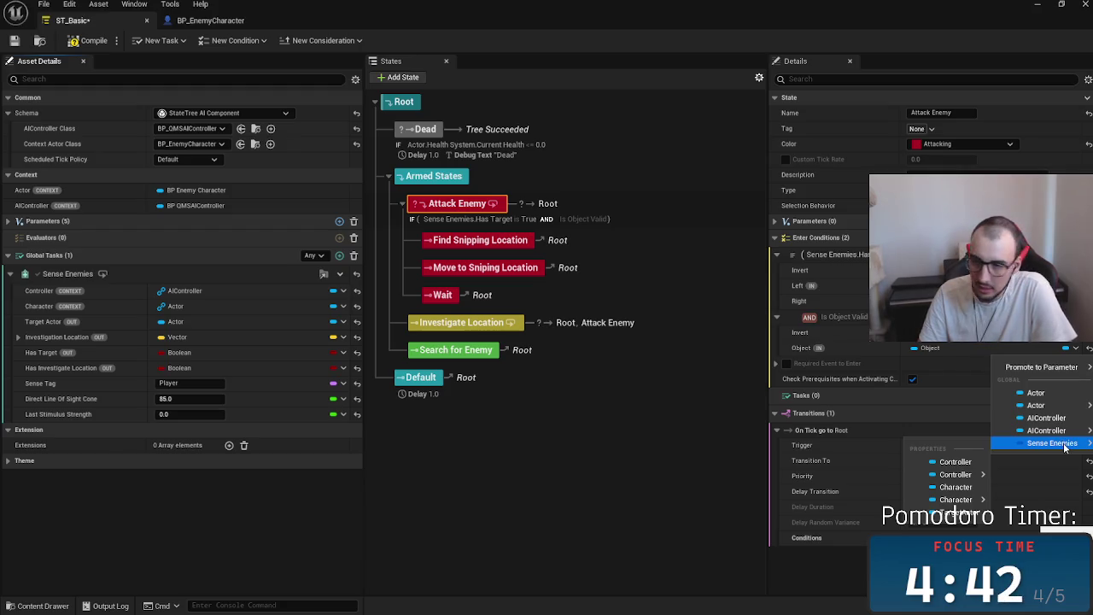
pyautogui.click(957, 511)
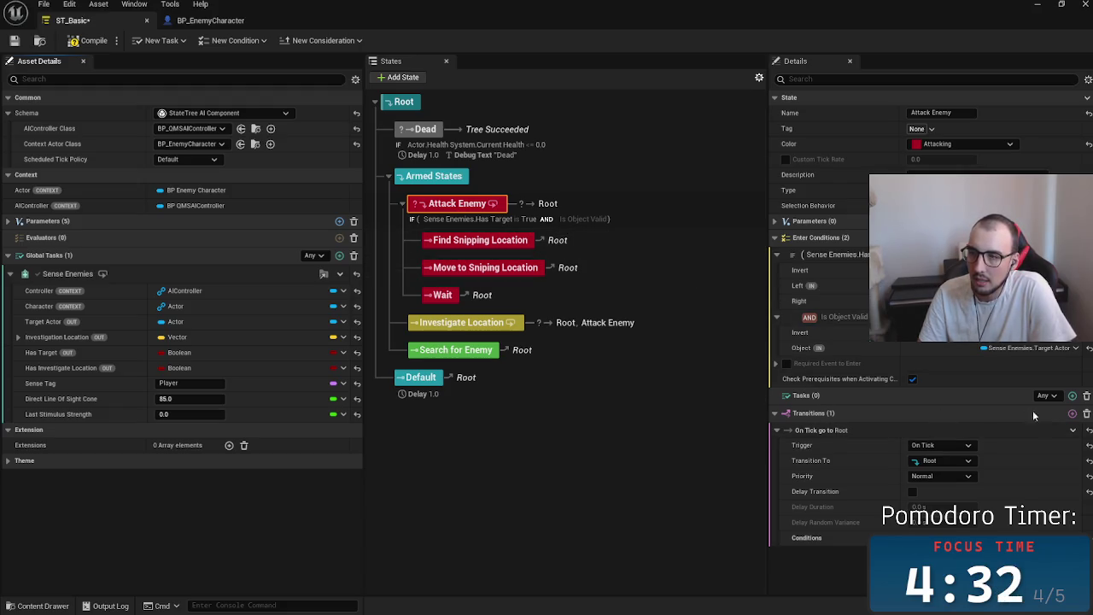
pyautogui.click(1073, 396)
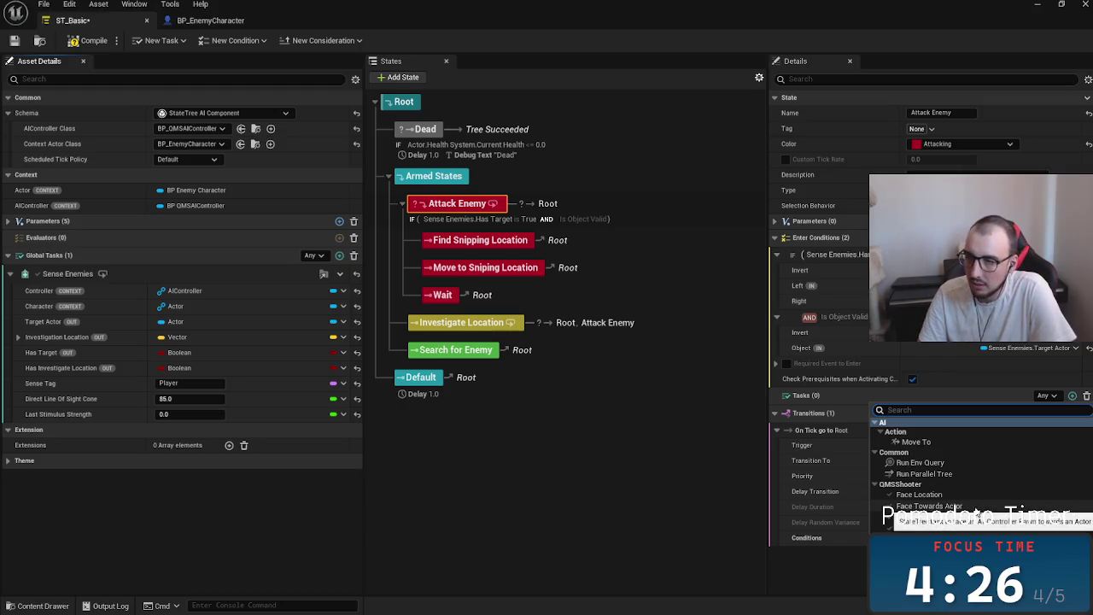
# Add a Face Towards Actor task to Attack Enemy and switch to the level editor
pyautogui.click(978, 510)
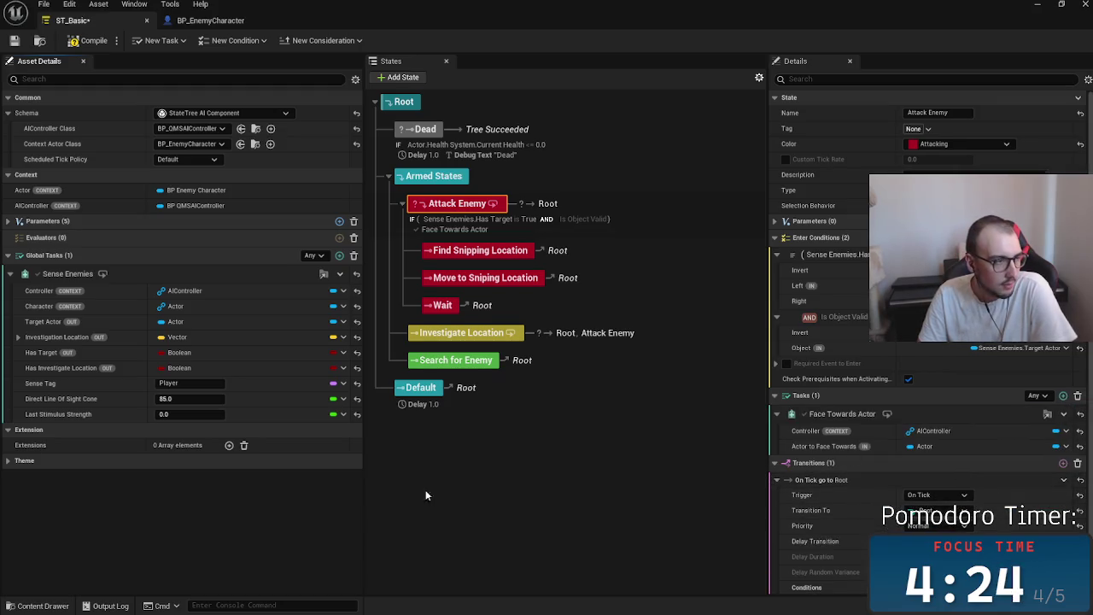
pyautogui.hotkey('alt', 'Tab')
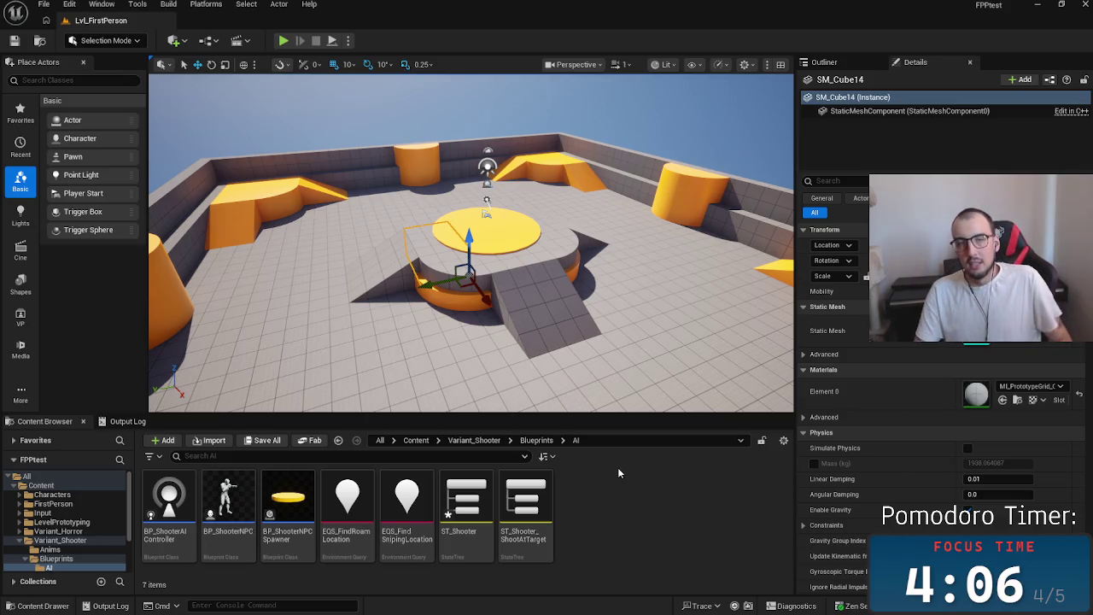
# Switch back to the ST_Basic state tree window with Alt+Tab
pyautogui.hotkey('alt', 'Tab')
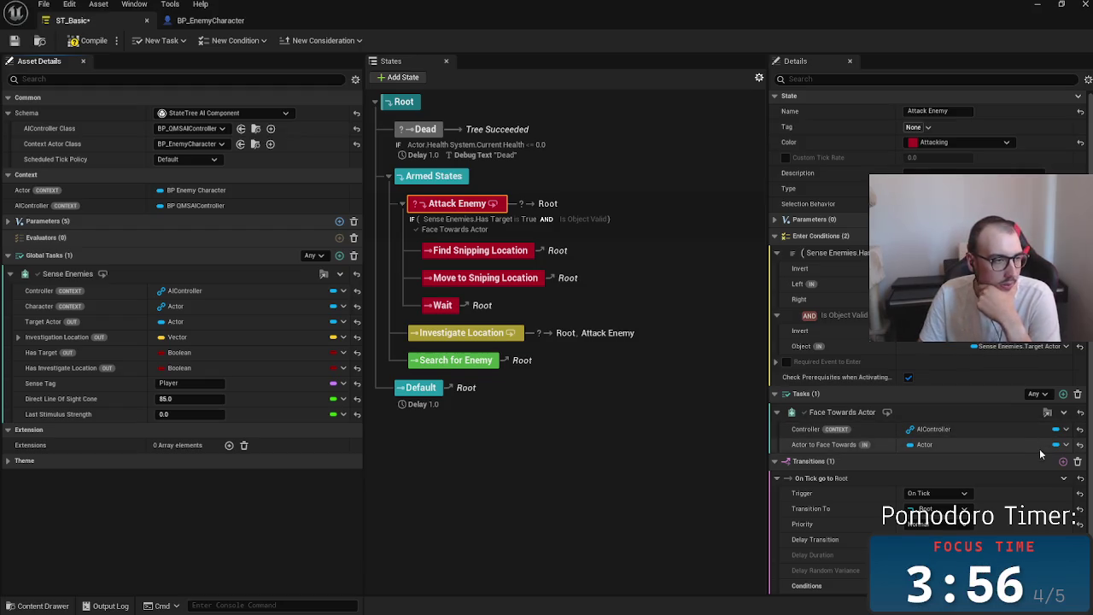
# Bind Face Towards Actor to Sense Enemies Target Actor and add a Run Parallel task
pyautogui.click(1066, 444)
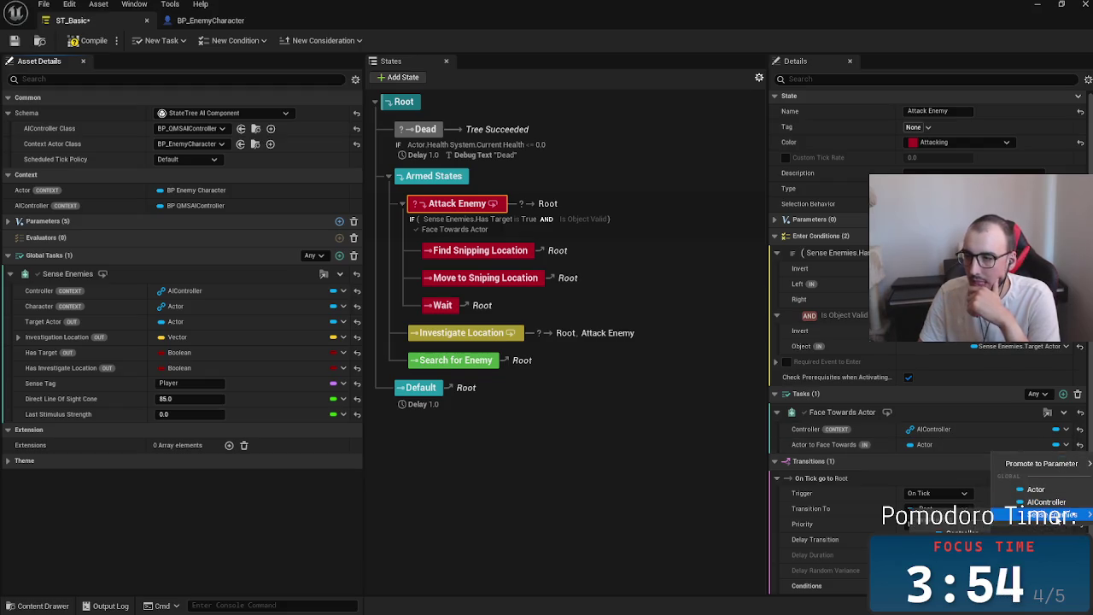
pyautogui.click(991, 557)
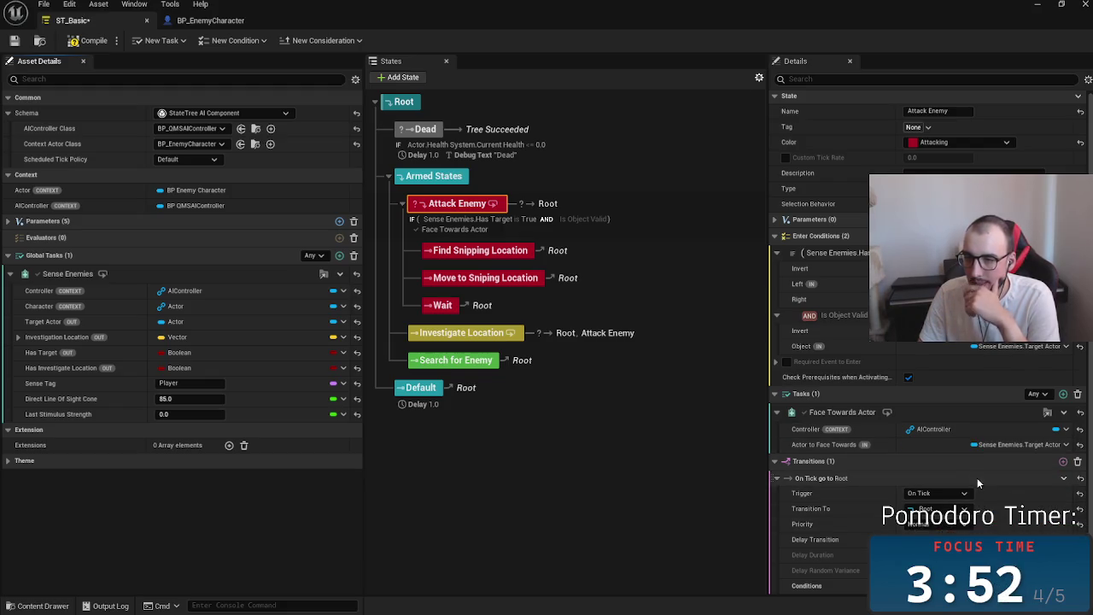
pyautogui.click(1063, 412)
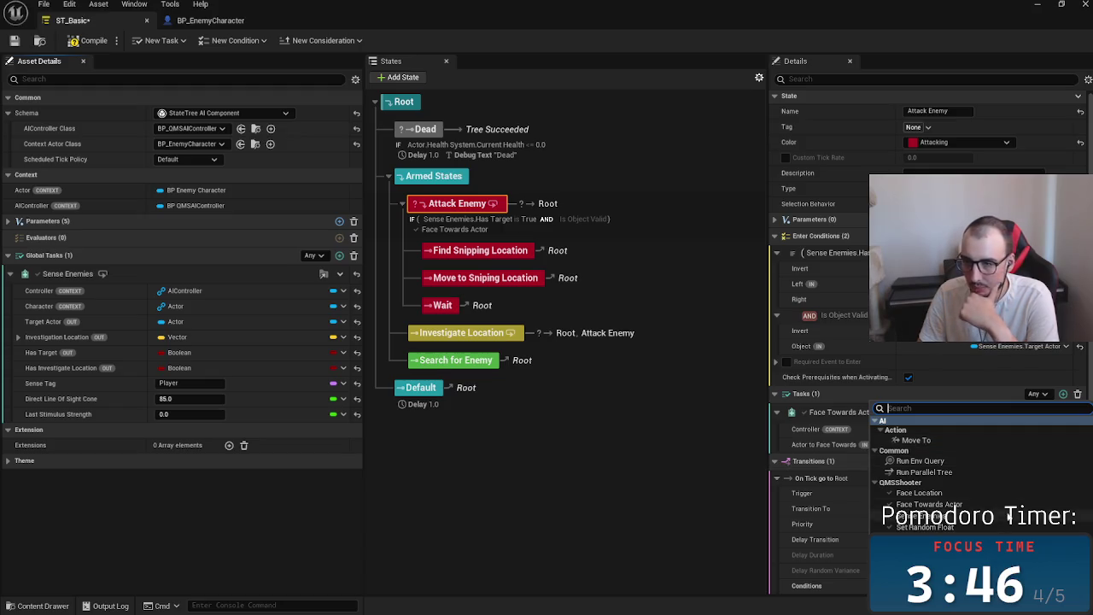
pyautogui.click(995, 471)
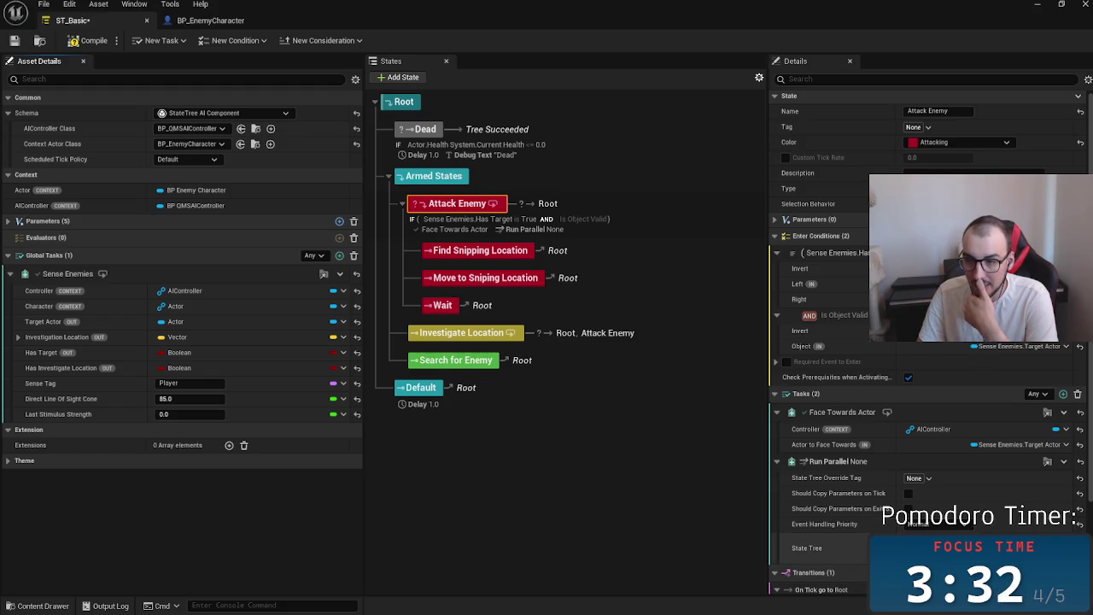
# Browse the Run Parallel task's State Tree picker, then minimize the state tree editor
pyautogui.click(923, 548)
pyautogui.click(957, 401)
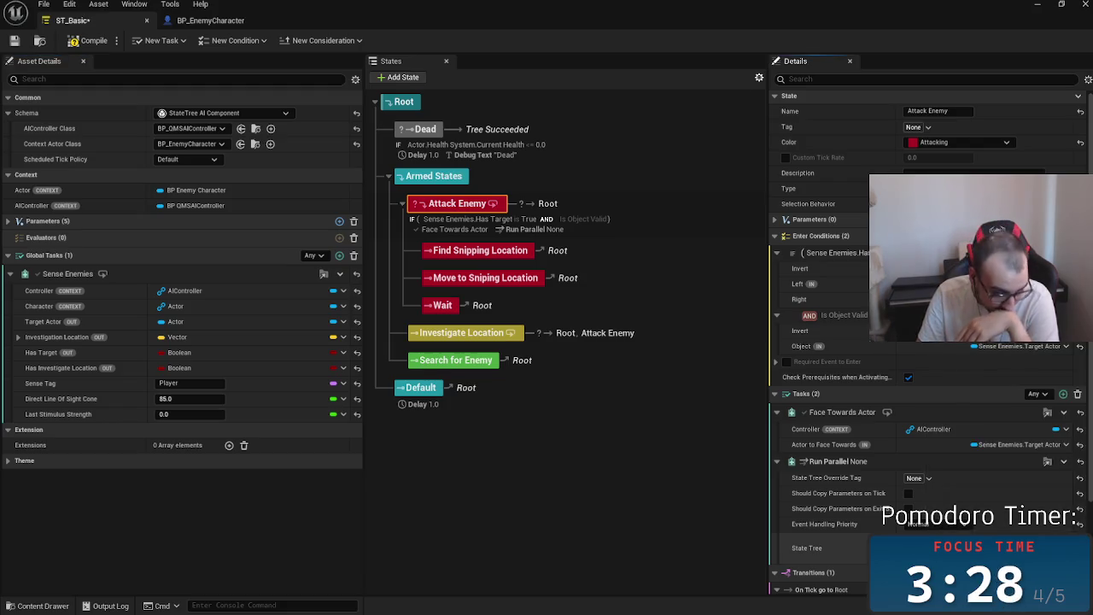
pyautogui.click(1047, 6)
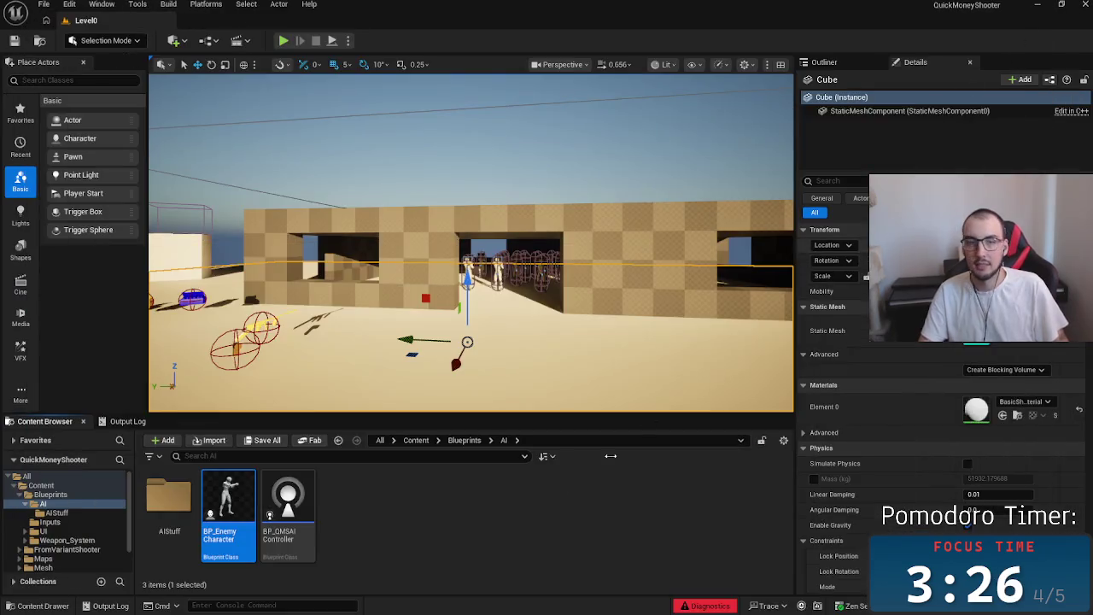
# Create a StateTree AI Component asset named ST_AIShooting in the AIStuff folder
pyautogui.click(169, 500)
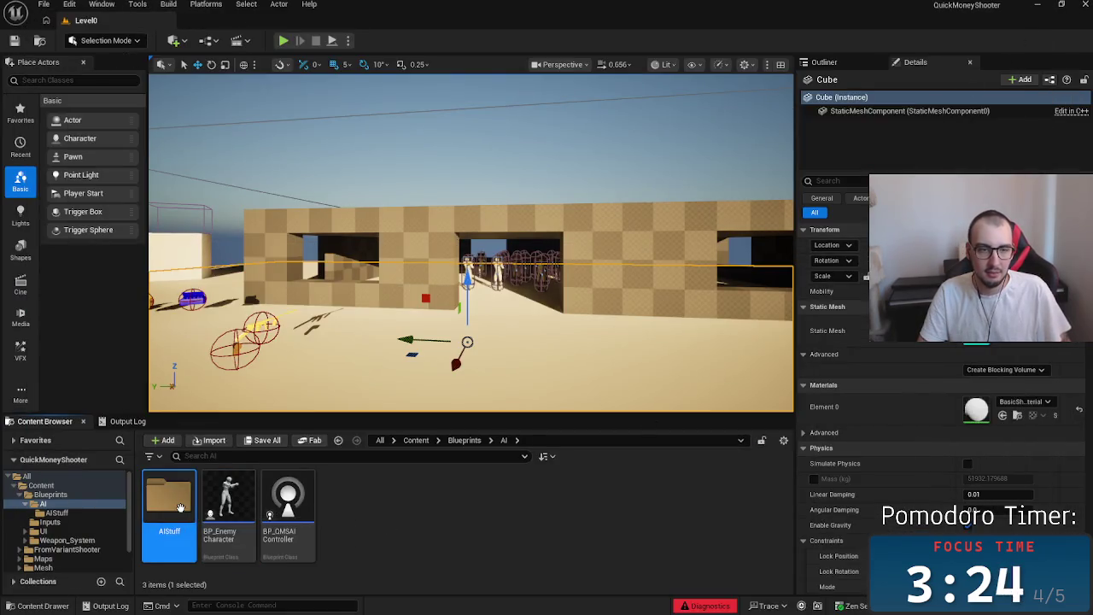
pyautogui.doubleClick(170, 500)
pyautogui.rightClick(285, 526)
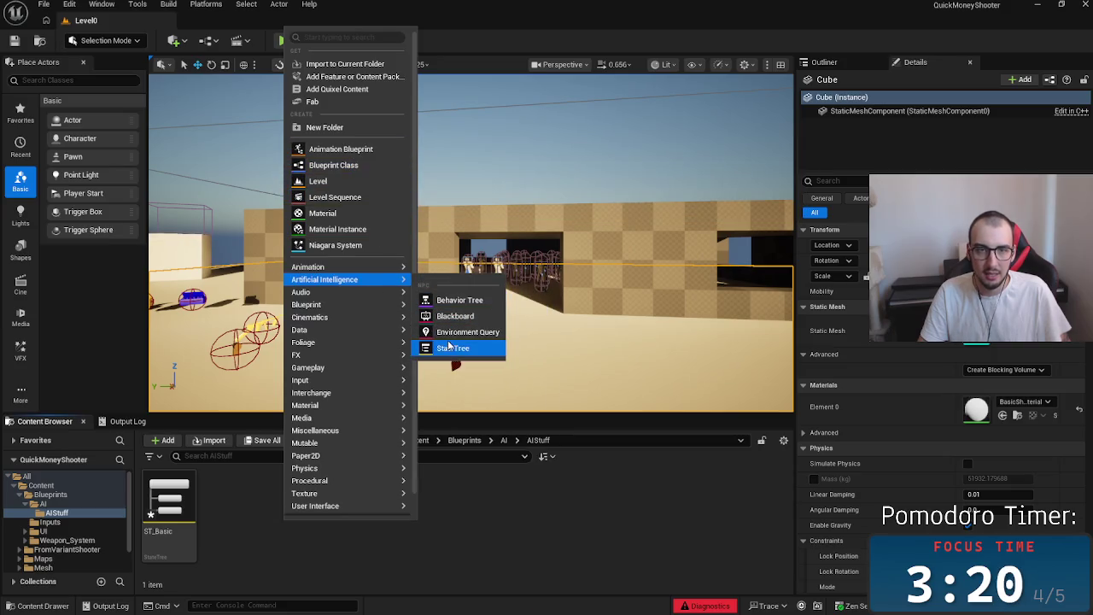
pyautogui.click(455, 353)
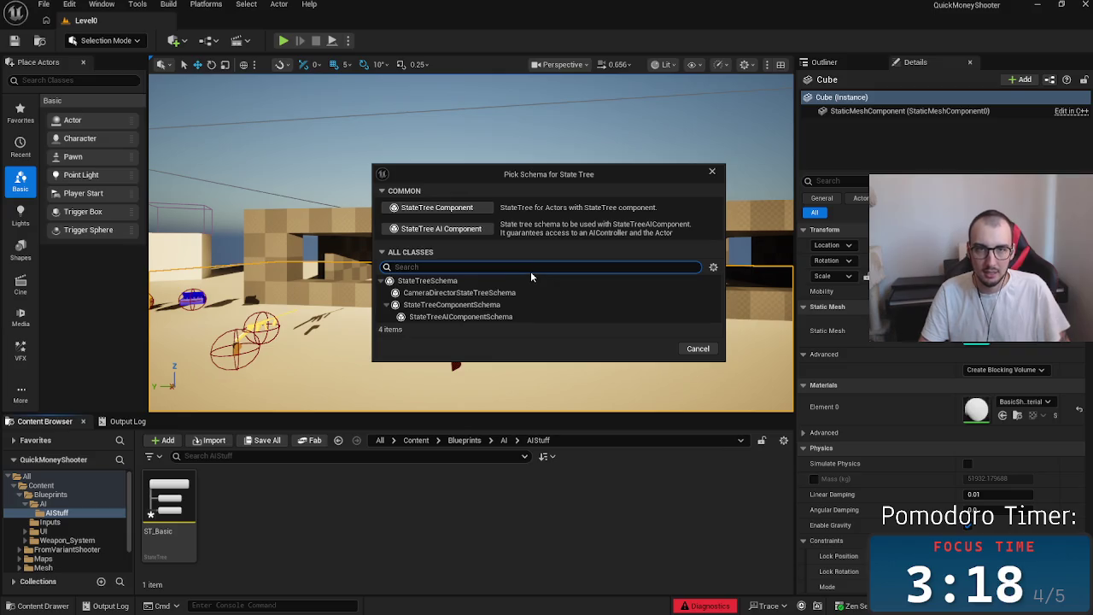
pyautogui.click(461, 228)
pyautogui.write('ST')
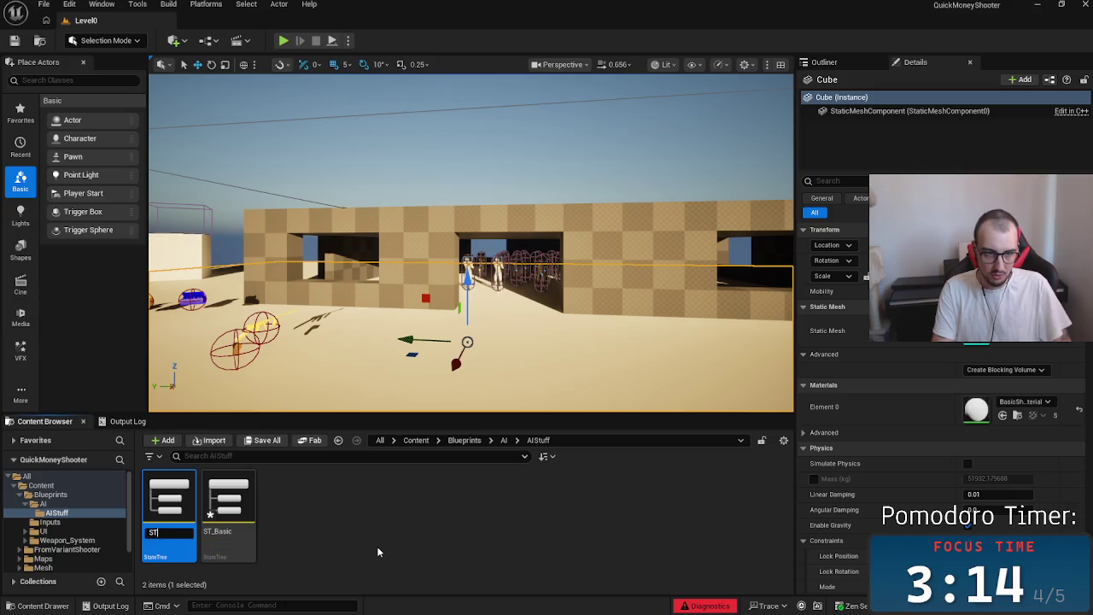
pyautogui.write('_')
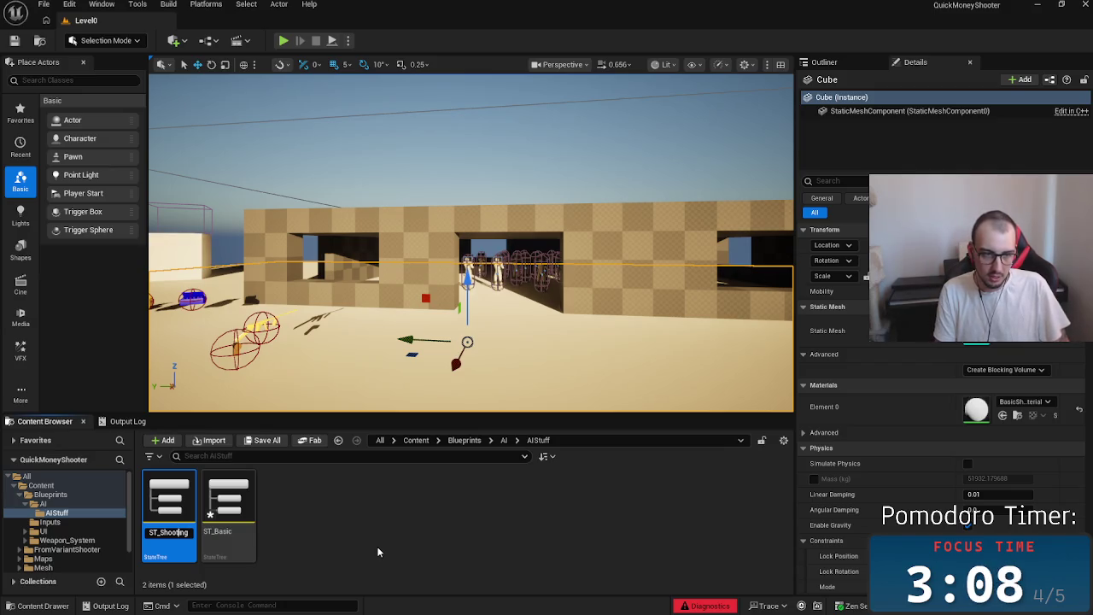
pyautogui.write('AI')
pyautogui.press('Return')
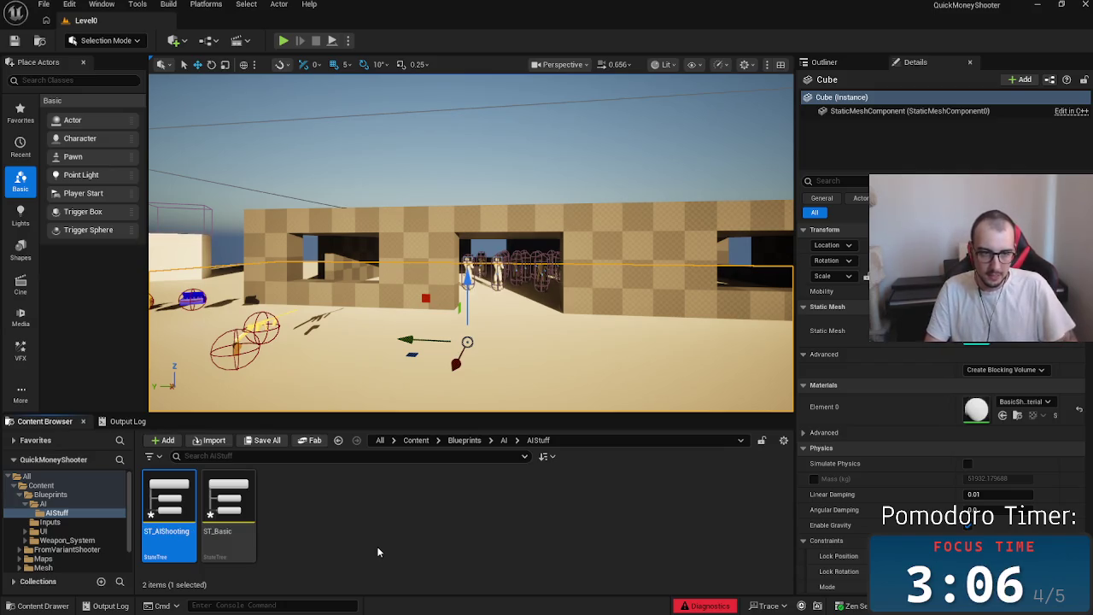
# Open the new ST_AIShooting tree and save it
pyautogui.doubleClick(169, 504)
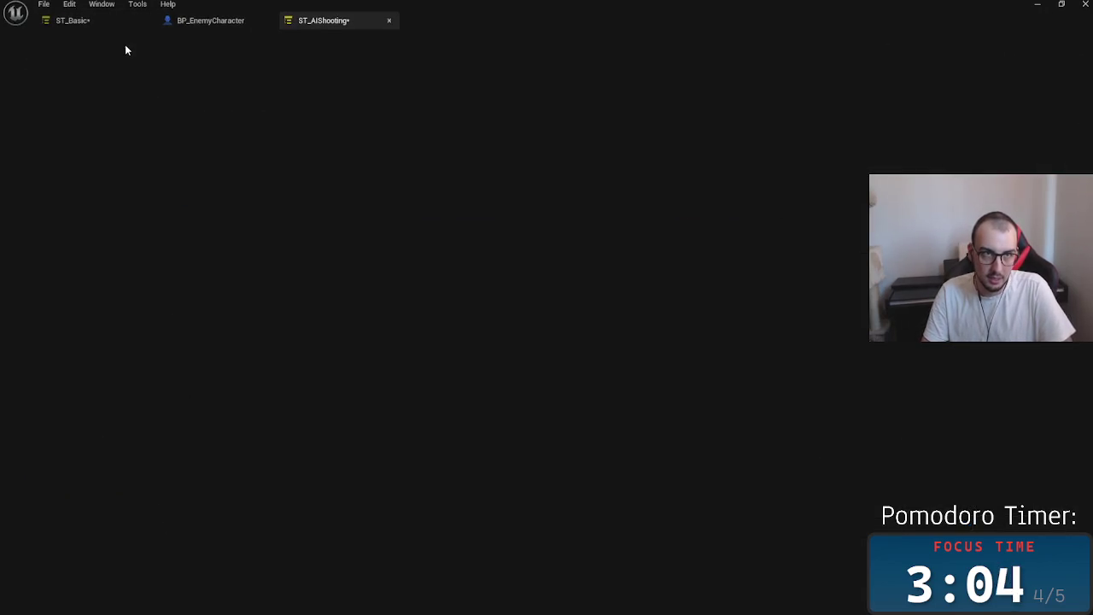
pyautogui.click(14, 40)
pyautogui.click(72, 20)
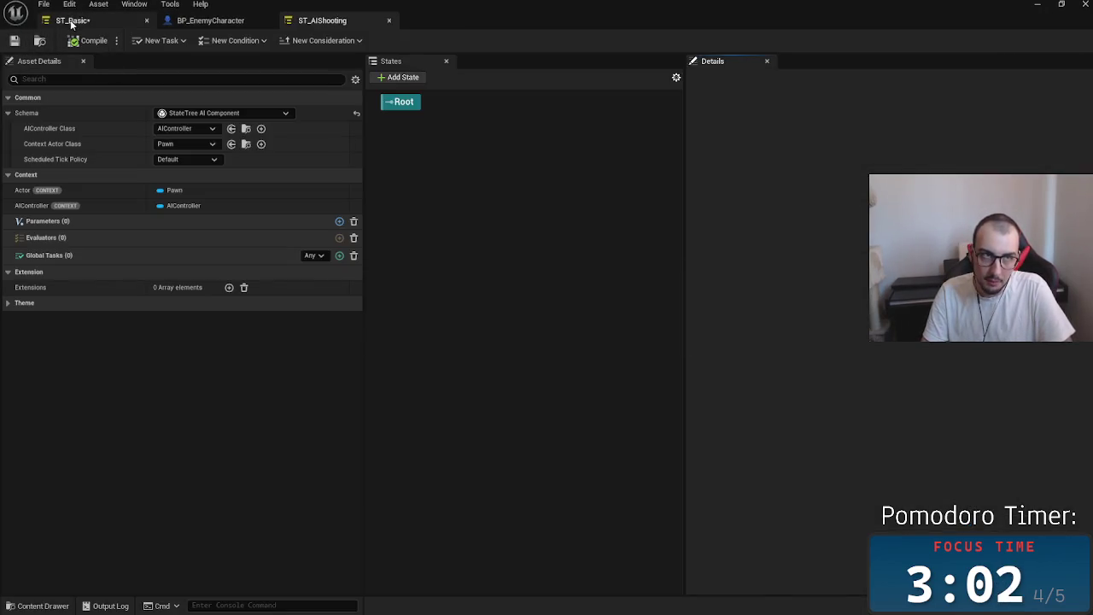
# Set Run Parallel's State Tree to ST_AIShooting and compile ST_Basic
pyautogui.click(918, 547)
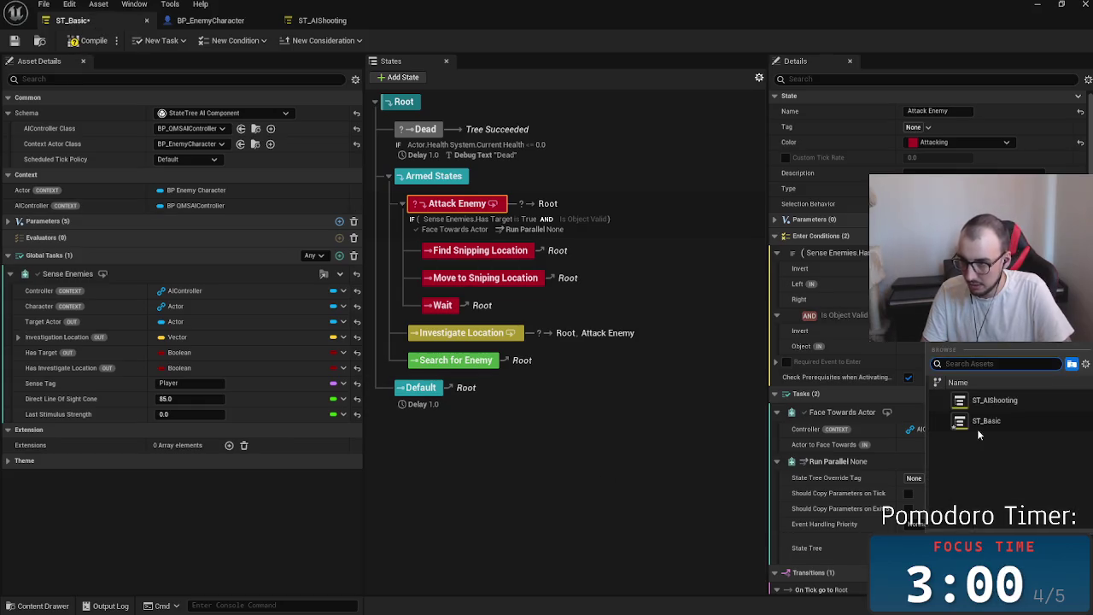
pyautogui.click(995, 402)
pyautogui.click(89, 42)
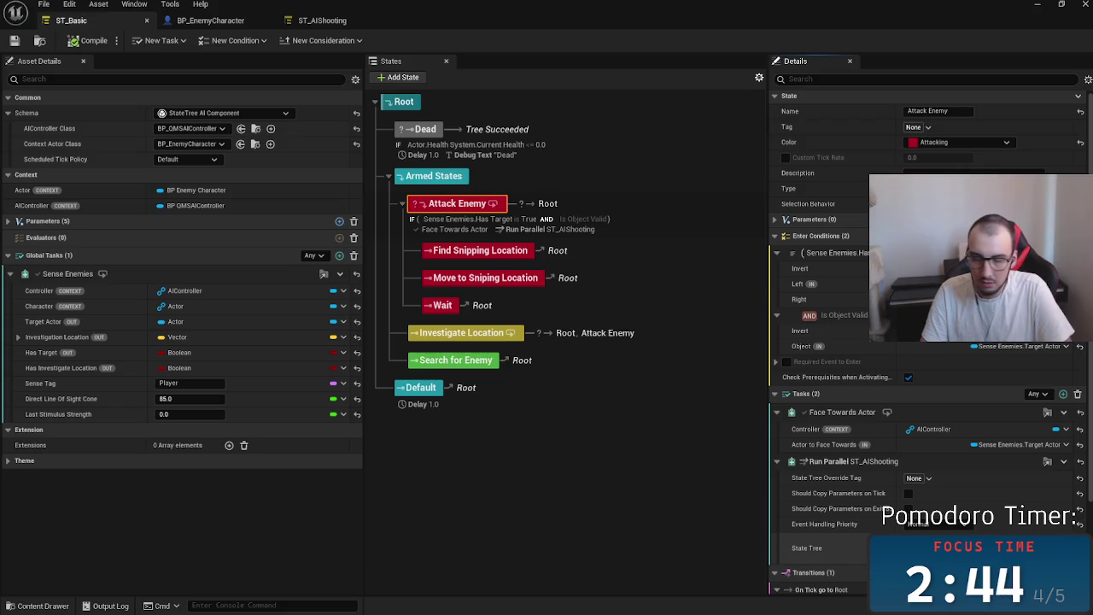
# Switch to the reference FPPtest project
pyautogui.scroll(-3, 865, 523)
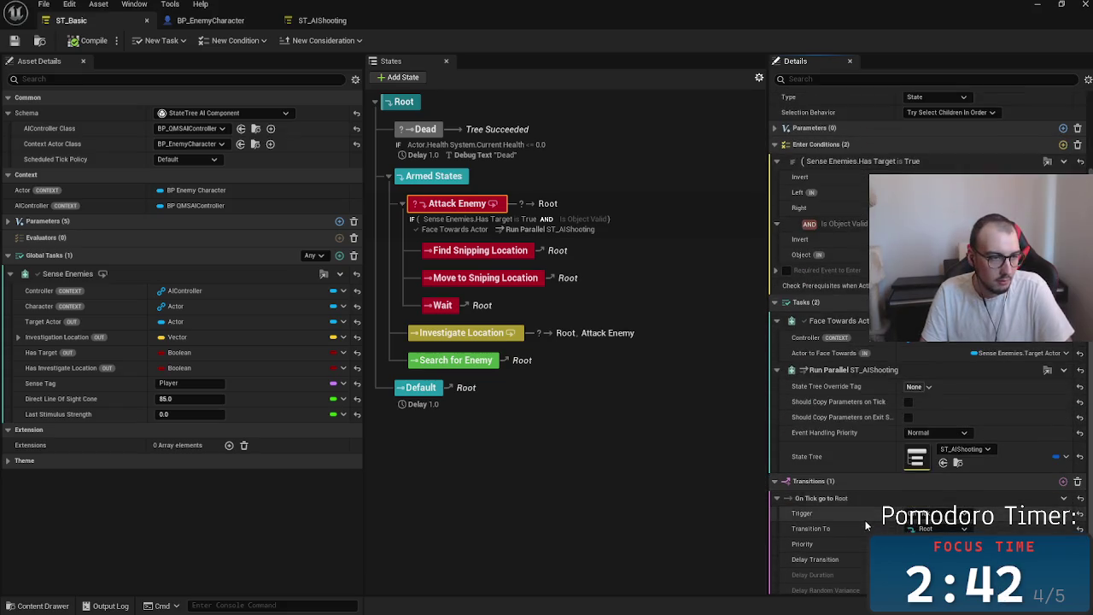
pyautogui.scroll(-1, 864, 525)
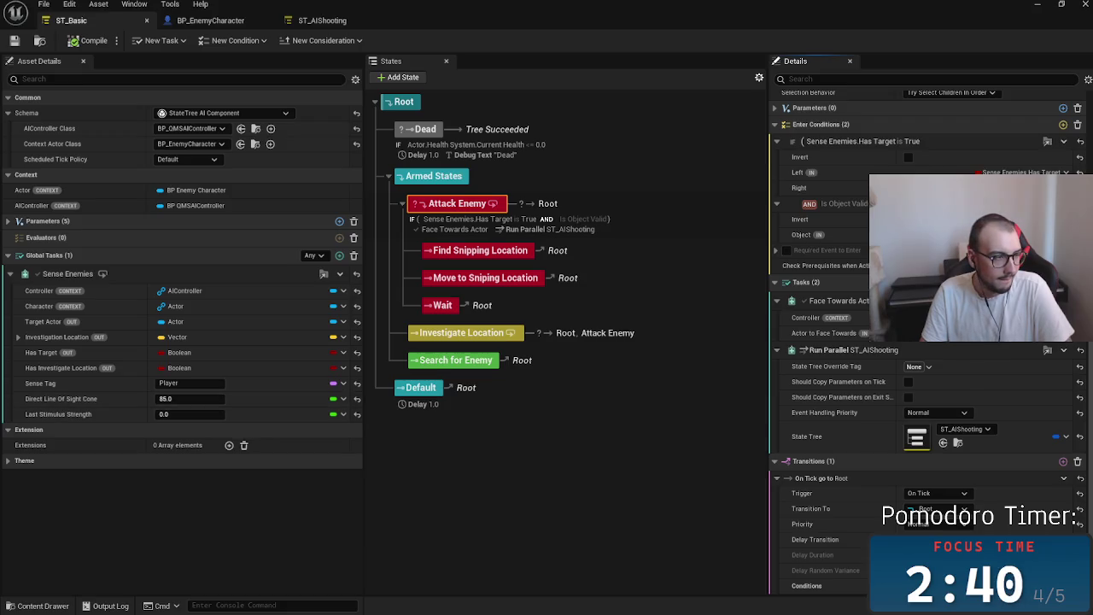
pyautogui.hotkey('alt', 'Tab')
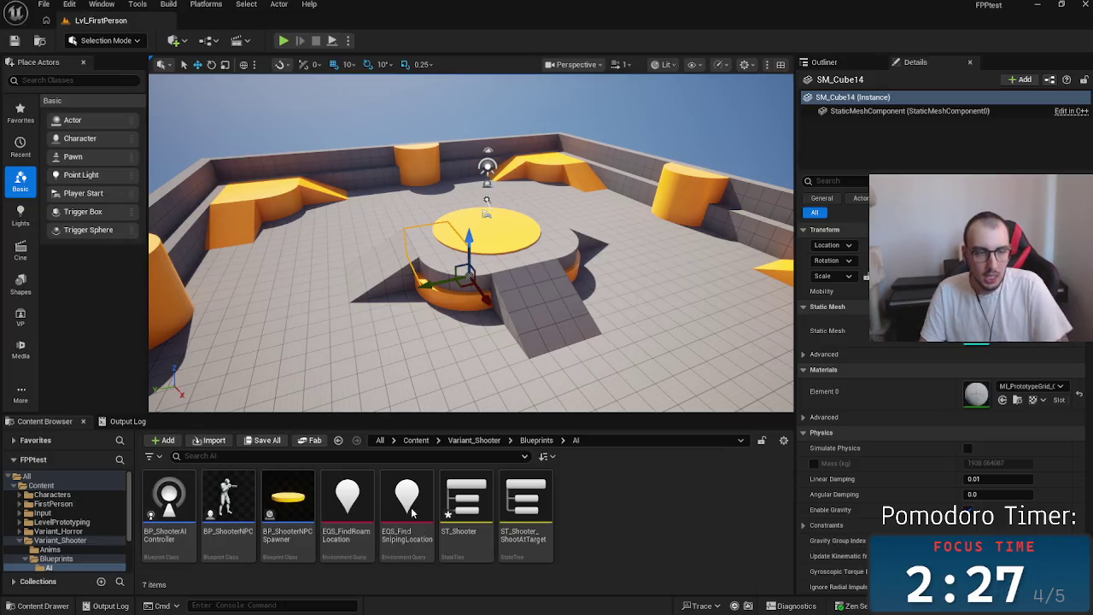
# Return to ST_Basic and select the Find Snipping Location state
pyautogui.hotkey('alt', 'Tab')
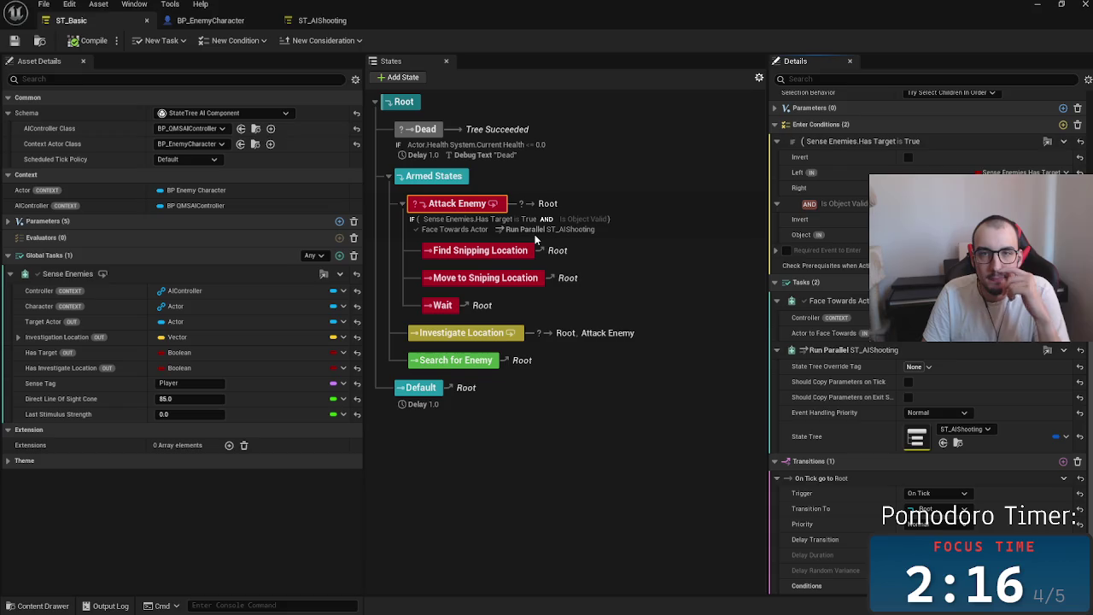
pyautogui.click(593, 260)
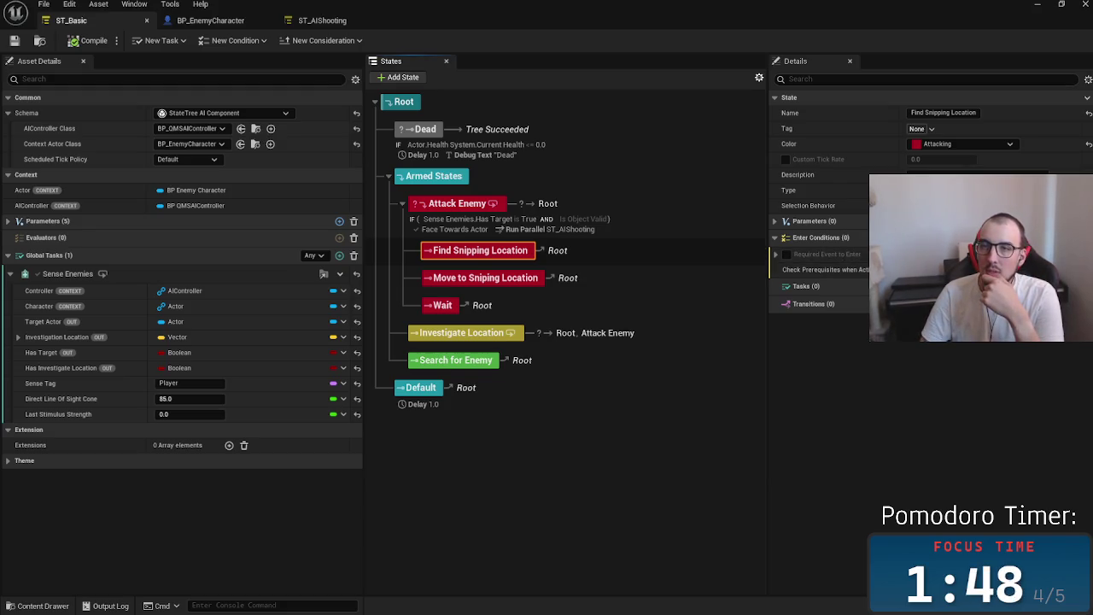
# Add a Run EQS Query task to Find Snipping Location, removing a mistakenly added Run Parallel task
pyautogui.click(1074, 286)
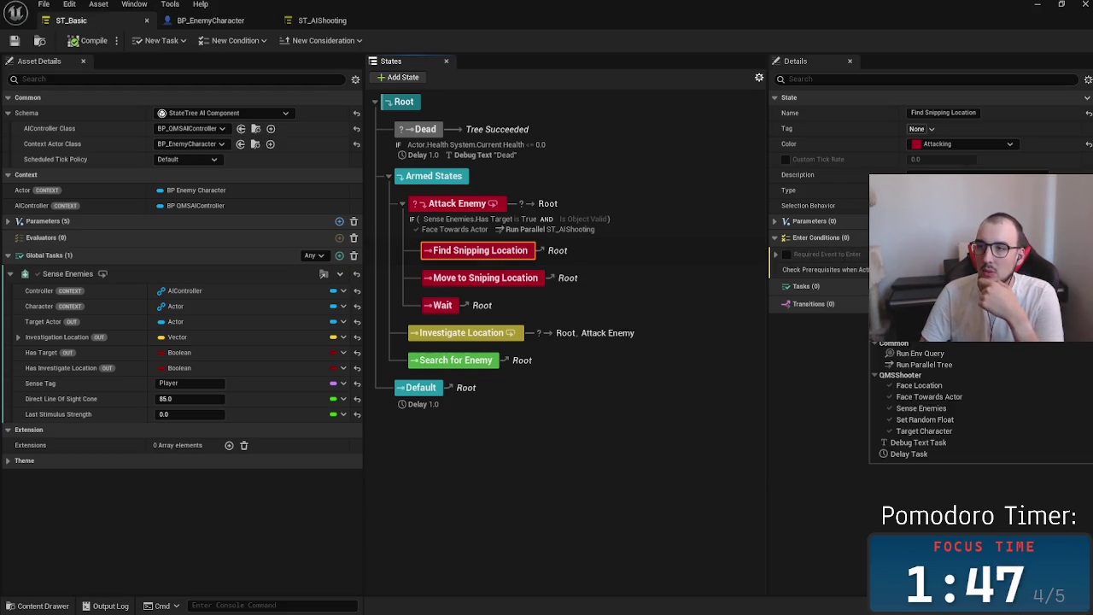
pyautogui.click(962, 364)
pyautogui.click(1086, 305)
pyautogui.click(1073, 286)
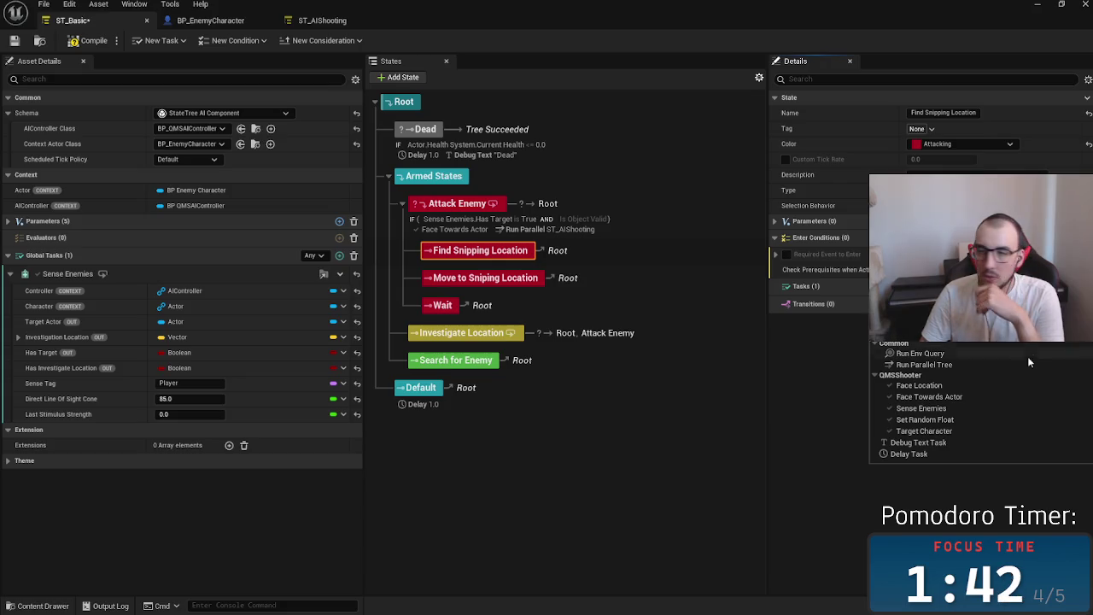
pyautogui.click(974, 353)
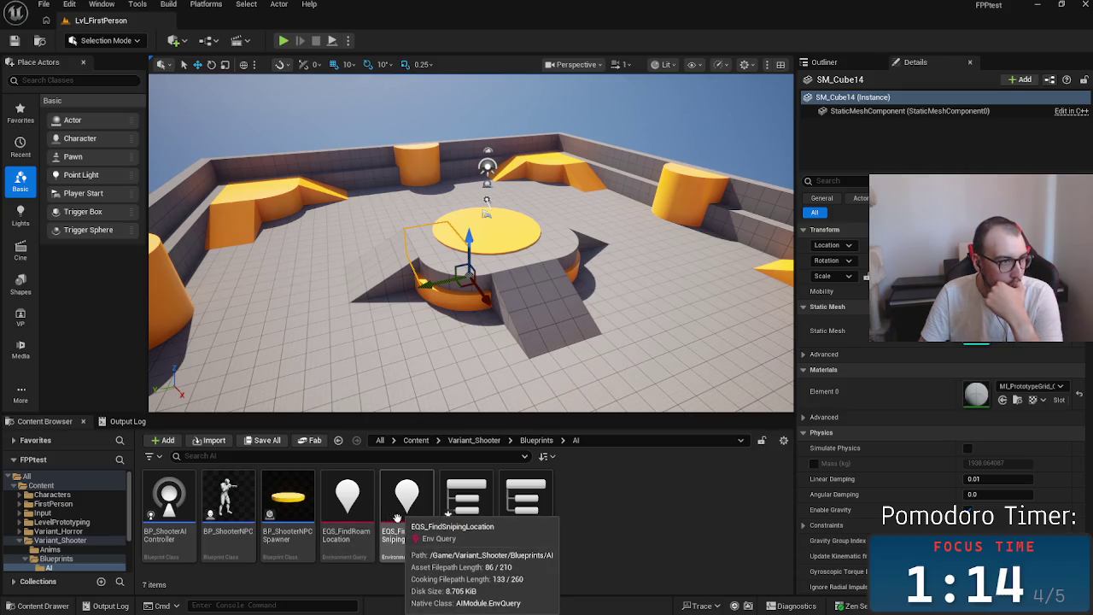
# Open EQS_FindSnipingLocation and reposition its query editor window
pyautogui.click(402, 518)
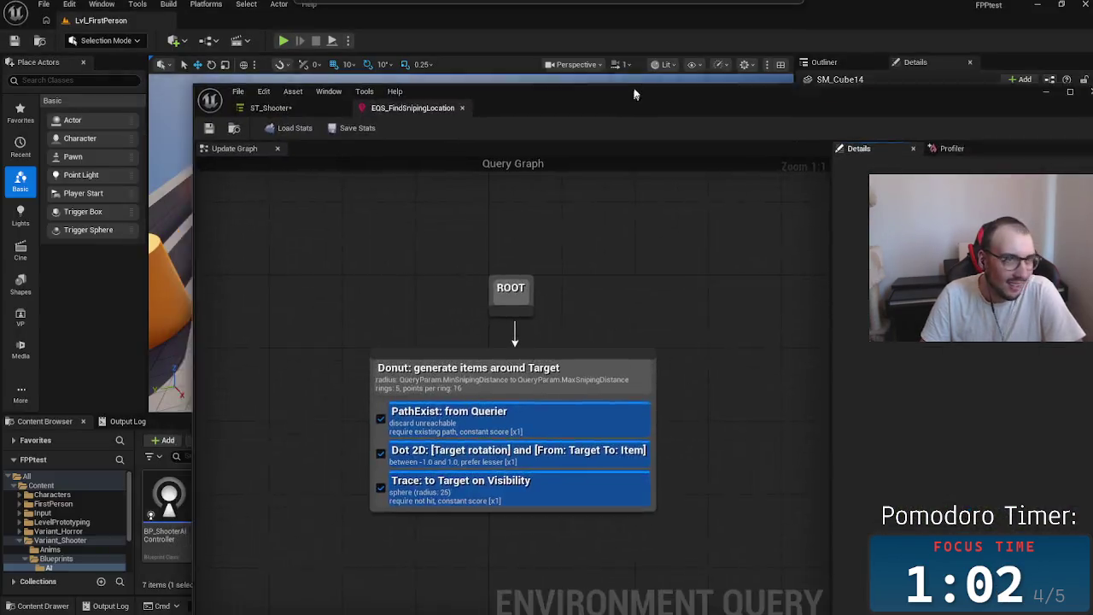
pyautogui.moveTo(635, 94)
pyautogui.mouseDown()
pyautogui.moveTo(461, 51)
pyautogui.moveTo(481, 23)
pyautogui.mouseUp()
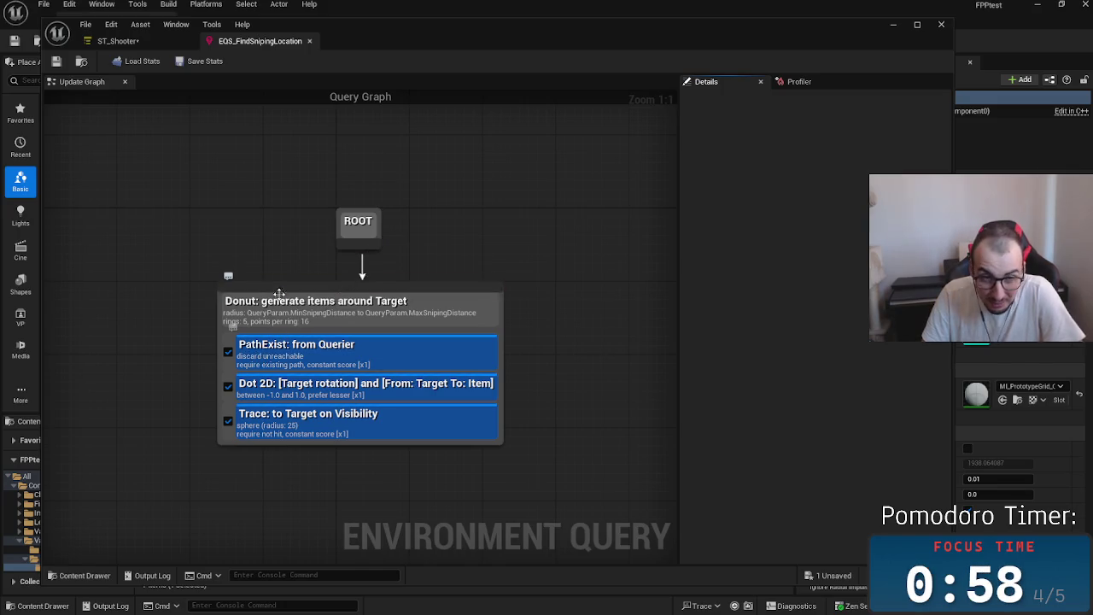
pyautogui.moveTo(177, 248); pyautogui.dragTo(203, 286)
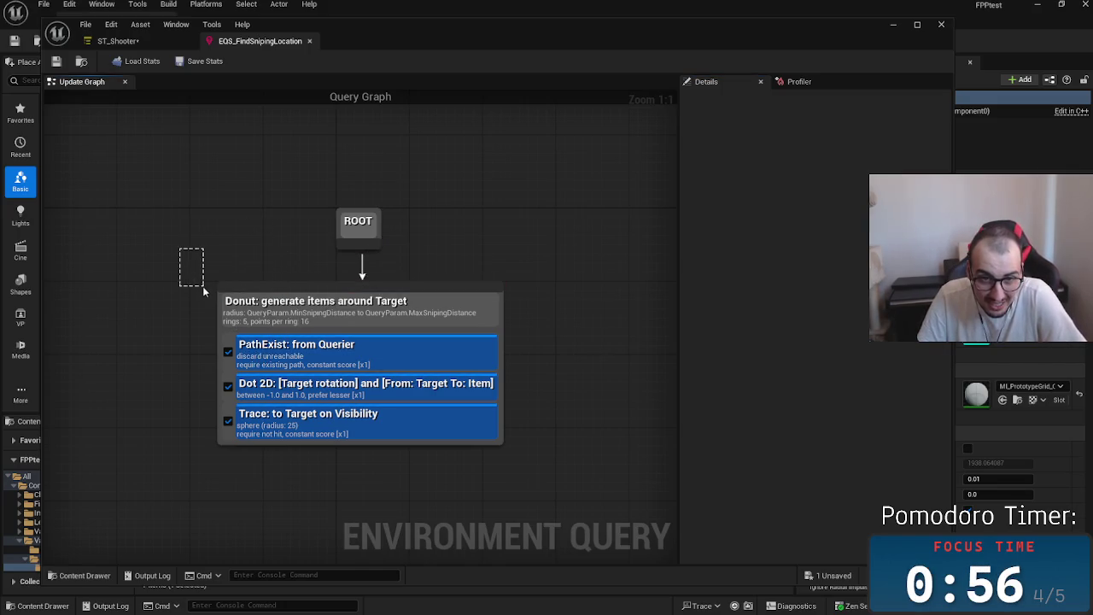
# Inspect the Donut generator's details and the query's profiler data
pyautogui.click(276, 312)
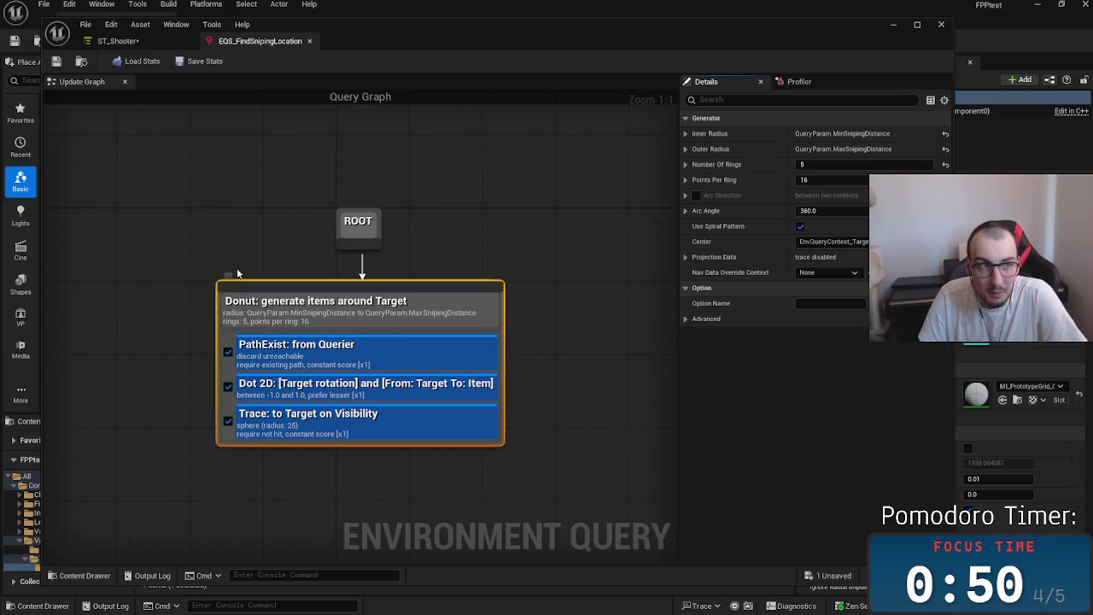
pyautogui.click(798, 81)
pyautogui.click(721, 82)
pyautogui.click(799, 81)
pyautogui.click(734, 82)
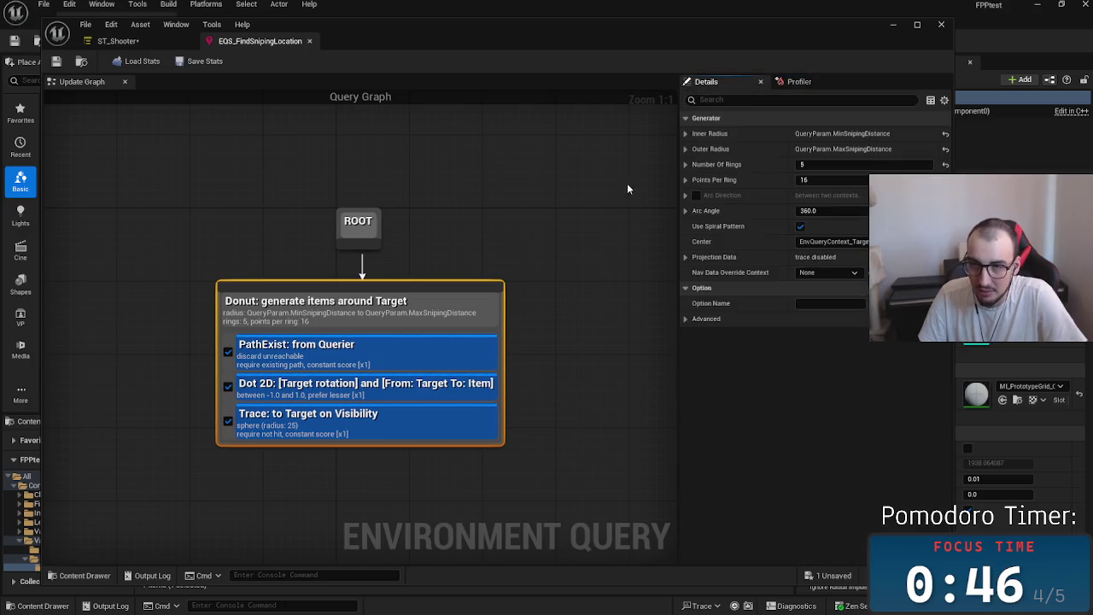
pyautogui.moveTo(167, 195)
pyautogui.mouseDown()
pyautogui.moveTo(453, 417)
pyautogui.moveTo(586, 495)
pyautogui.moveTo(548, 449)
pyautogui.mouseUp()
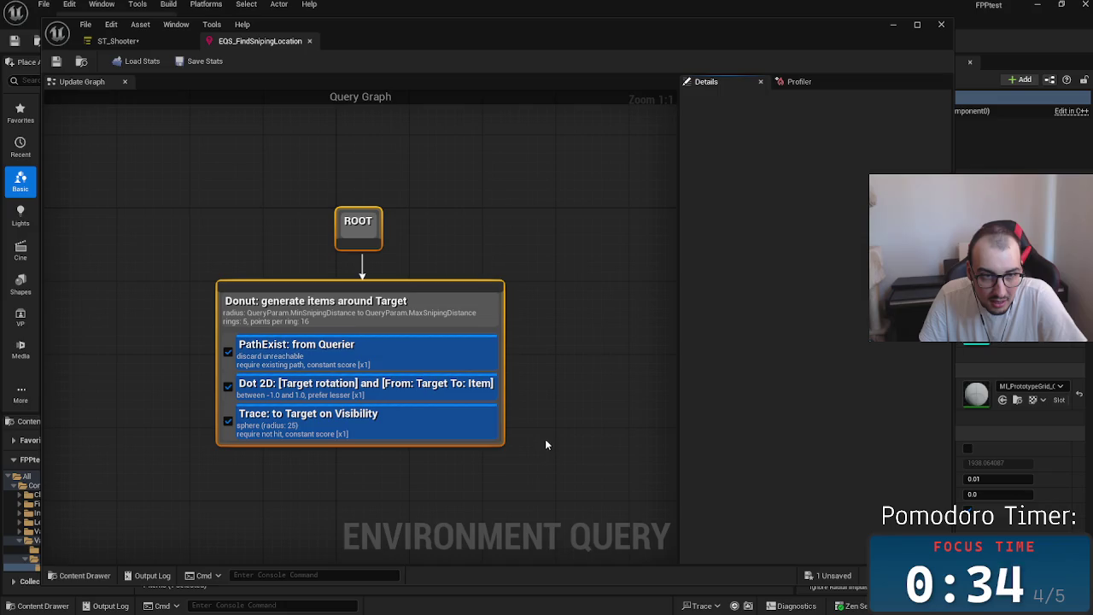
pyautogui.click(557, 431)
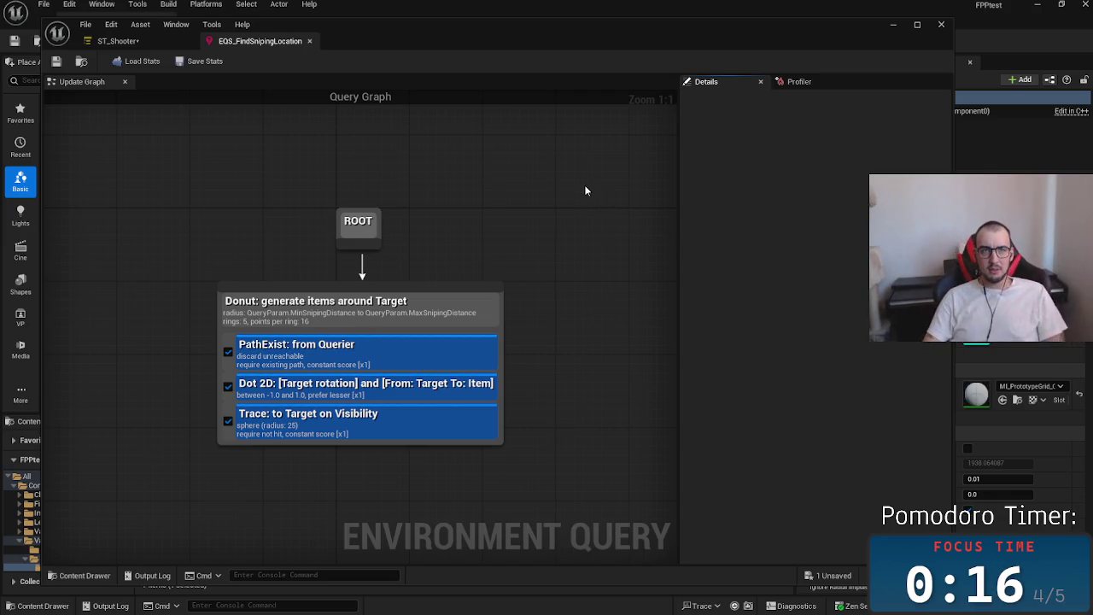
# Close the EQS_FindSnipingLocation query editor window
pyautogui.click(939, 24)
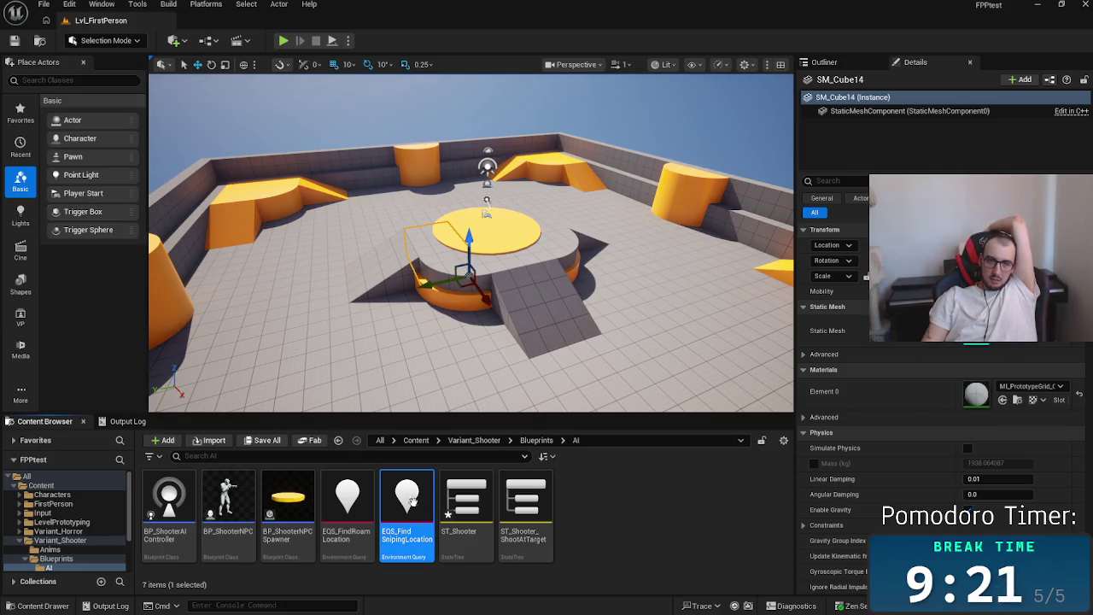
# Open ST_Shooter and drag the splitters to widen its States panel
pyautogui.doubleClick(446, 500)
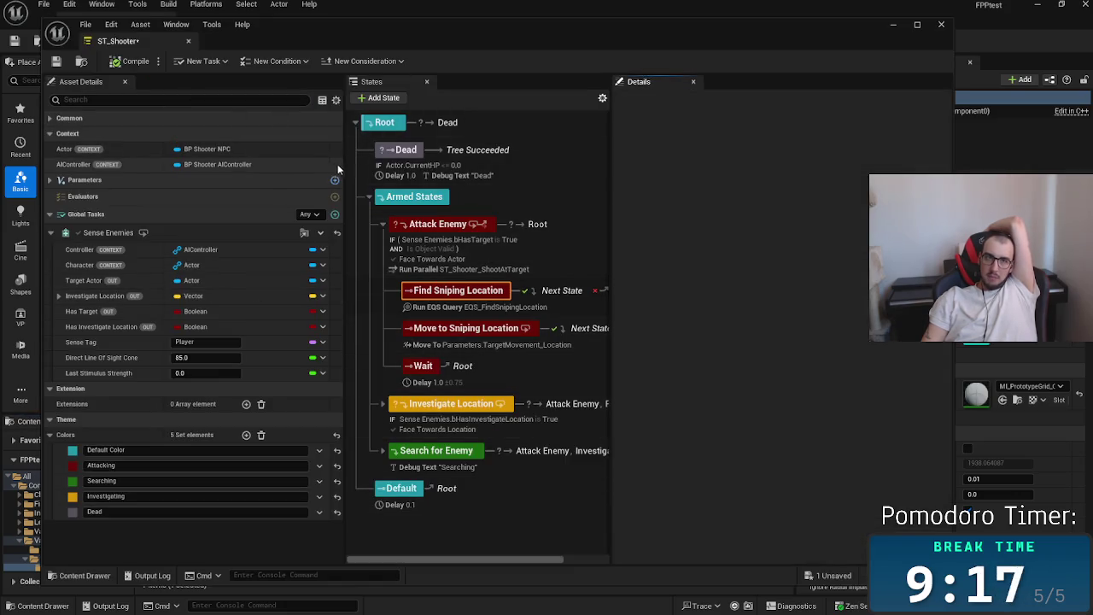
pyautogui.moveTo(343, 171); pyautogui.dragTo(217, 171)
pyautogui.moveTo(610, 171); pyautogui.dragTo(803, 197)
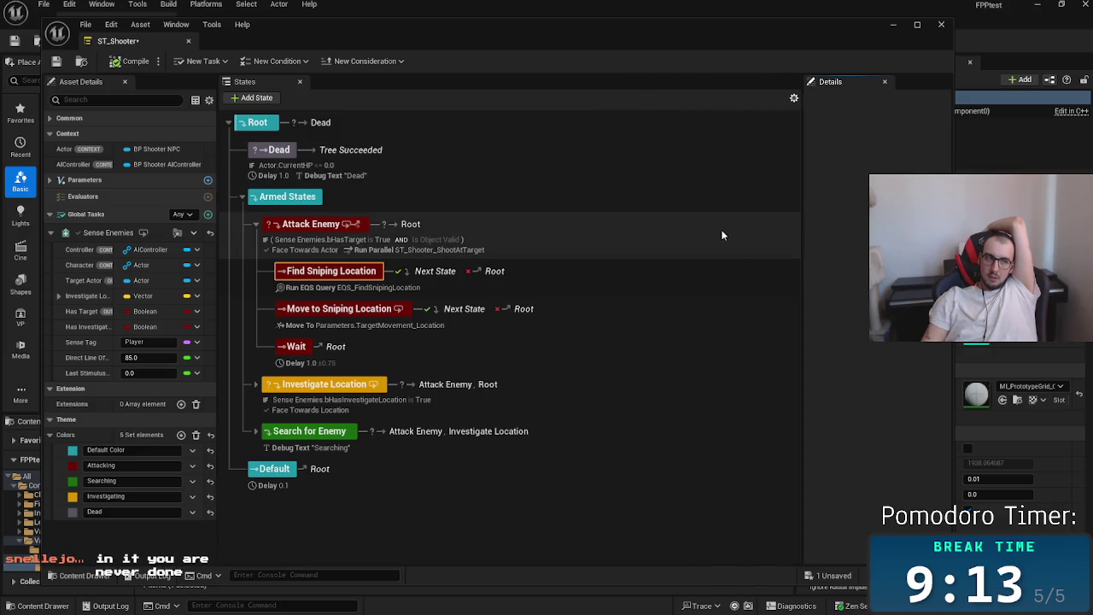